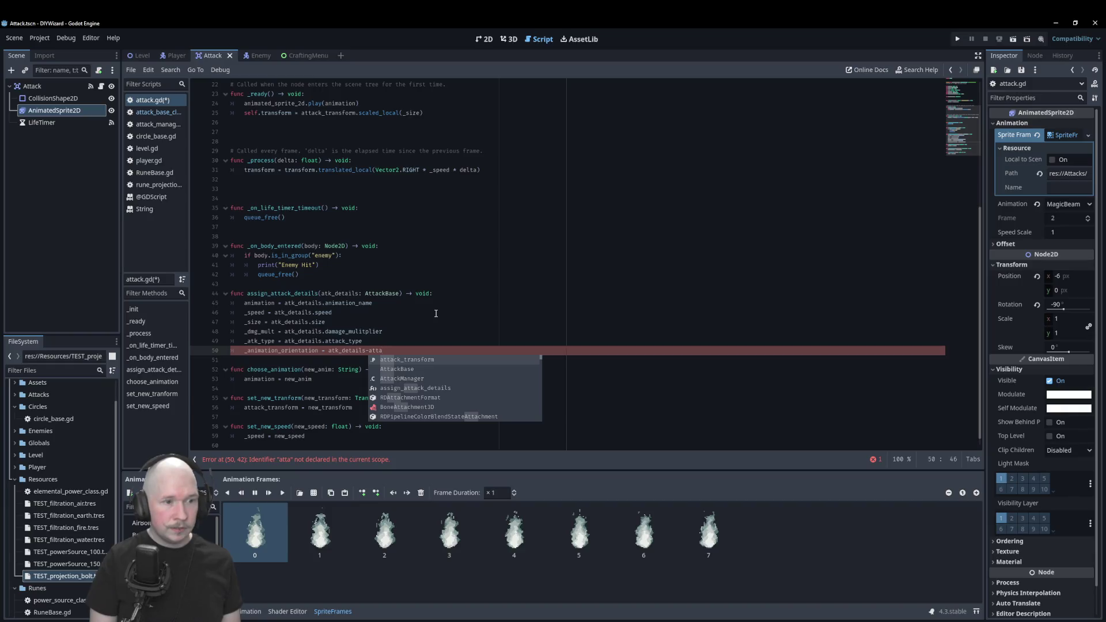
# Make line 50 assign atk_details.animation_orientation to _animation_orientation, and save attack.gd.
pyautogui.press('BackSpace')
pyautogui.press('BackSpace')
pyautogui.press('BackSpace')
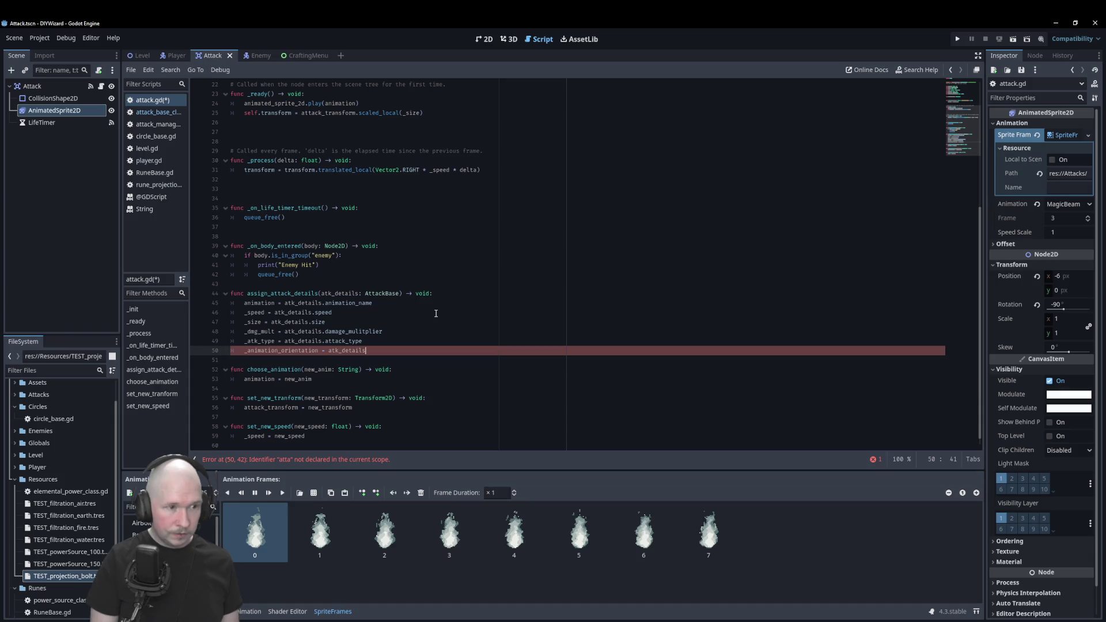
pyautogui.write('.')
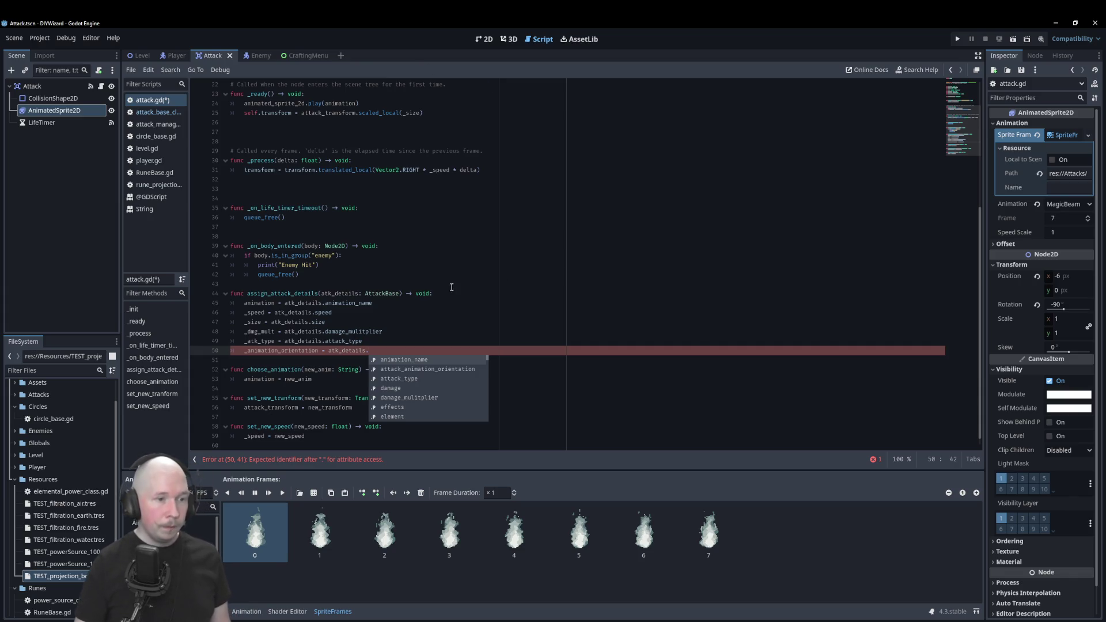
pyautogui.press('Down')
pyautogui.press('Return')
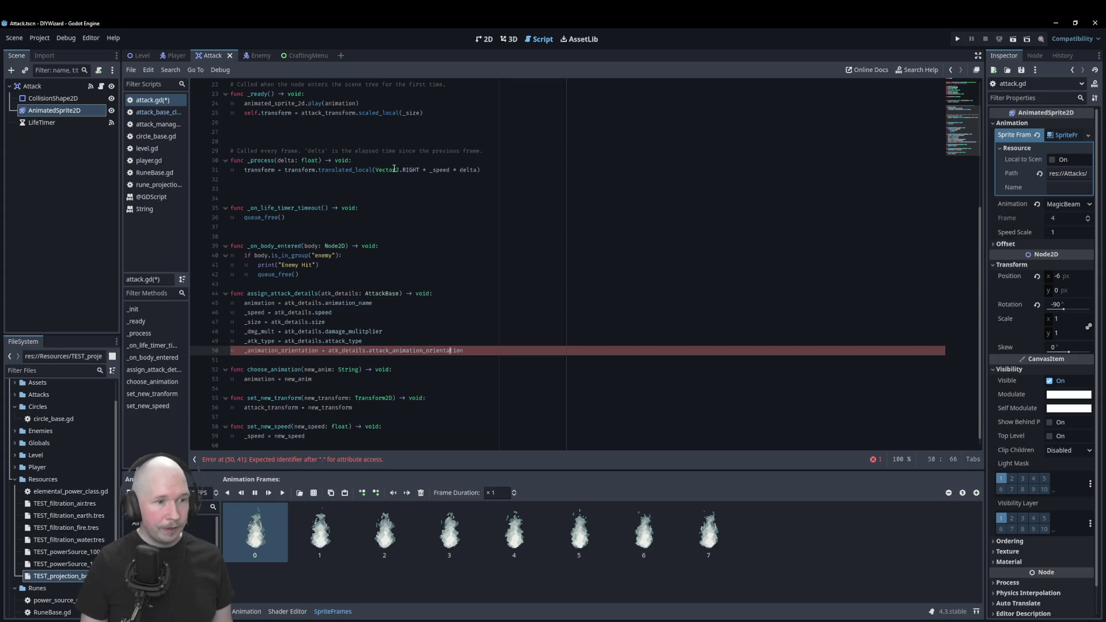
pyautogui.press('Delete')
pyautogui.press('BackSpace')
pyautogui.press('BackSpace')
pyautogui.press('BackSpace')
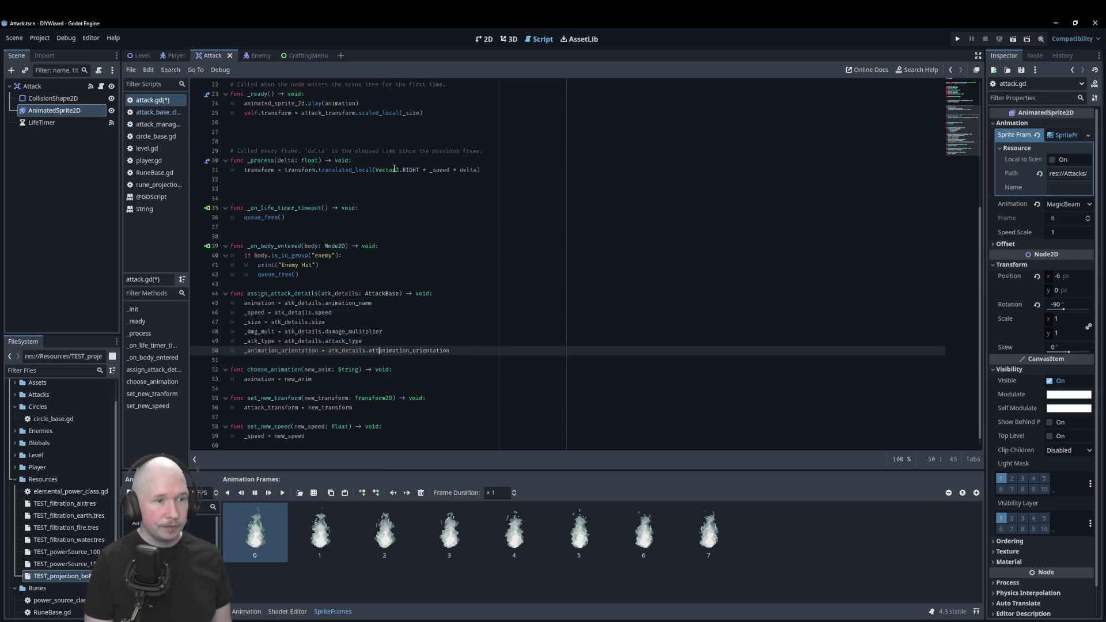
pyautogui.hotkey('ctrl', 's')
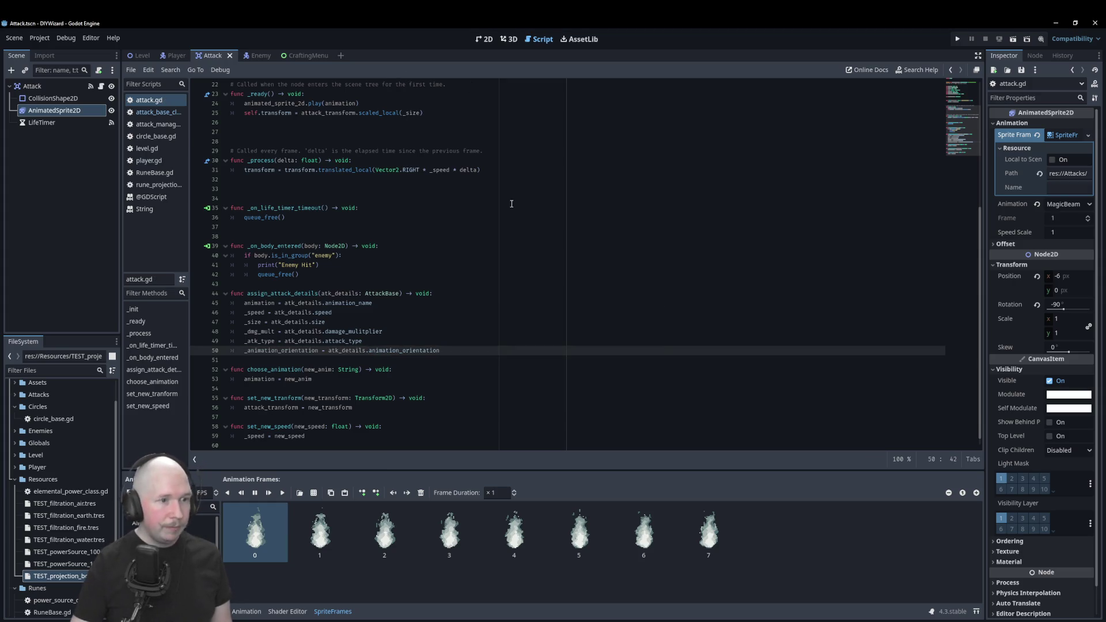
# Replace all three attack_animation_orientation occurrences in attack_base_class.gd with animation_orientation.
pyautogui.click(153, 112)
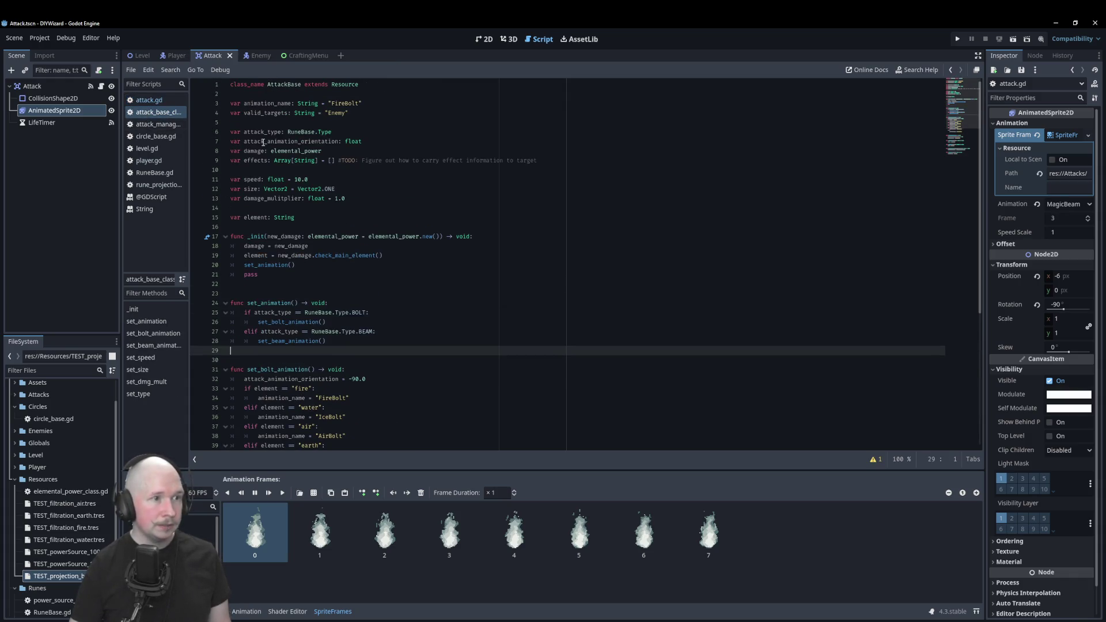
pyautogui.click(170, 69)
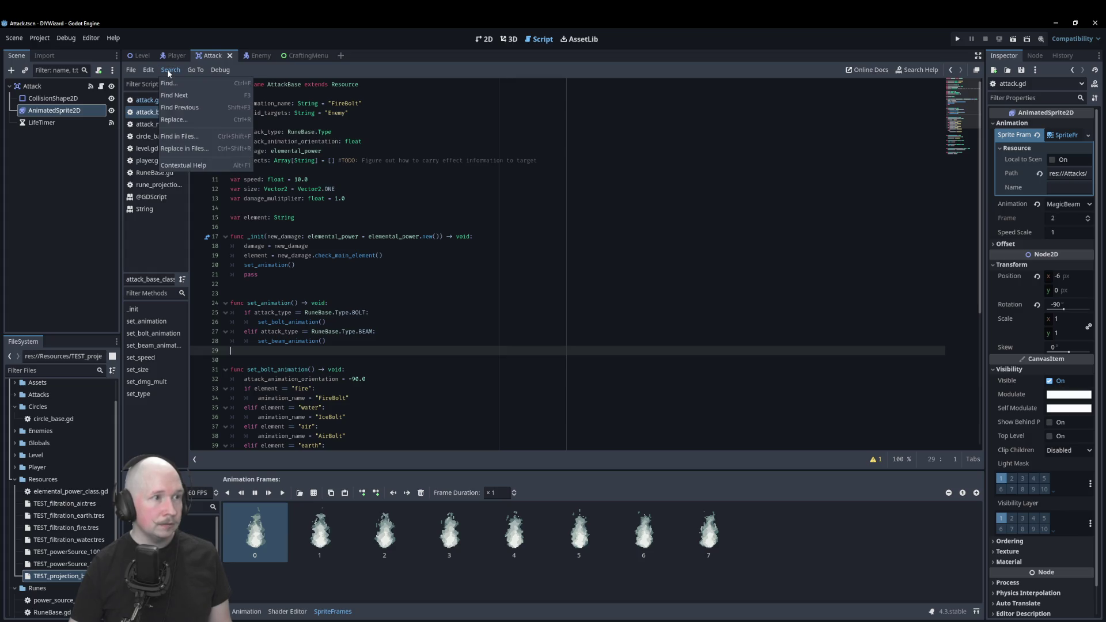
pyautogui.click(174, 119)
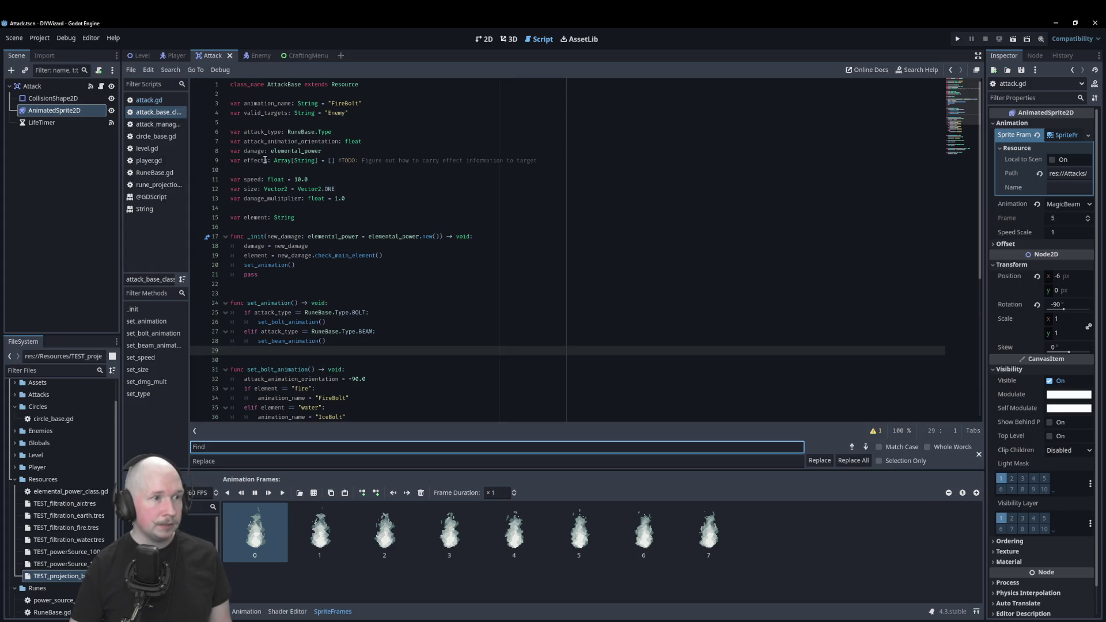
pyautogui.doubleClick(271, 141)
pyautogui.hotkey('ctrl', 'c')
pyautogui.click(316, 447)
pyautogui.hotkey('ctrl', 'v')
pyautogui.click(221, 463)
pyautogui.hotkey('ctrl', 'v')
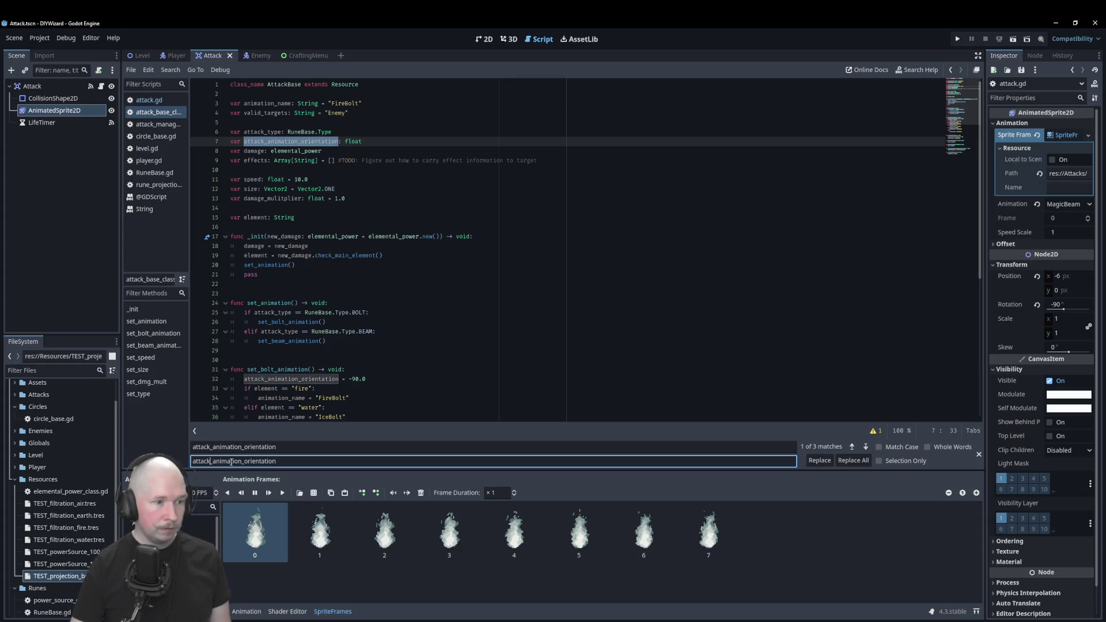
pyautogui.press('BackSpace')
pyautogui.press('BackSpace')
pyautogui.press('BackSpace')
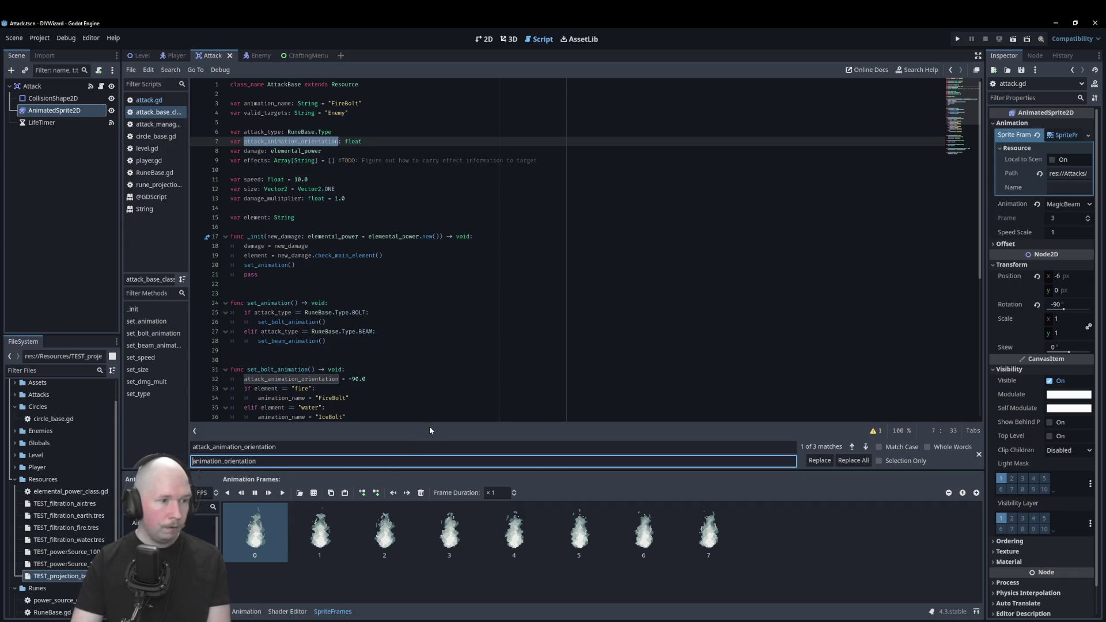
pyautogui.click(853, 461)
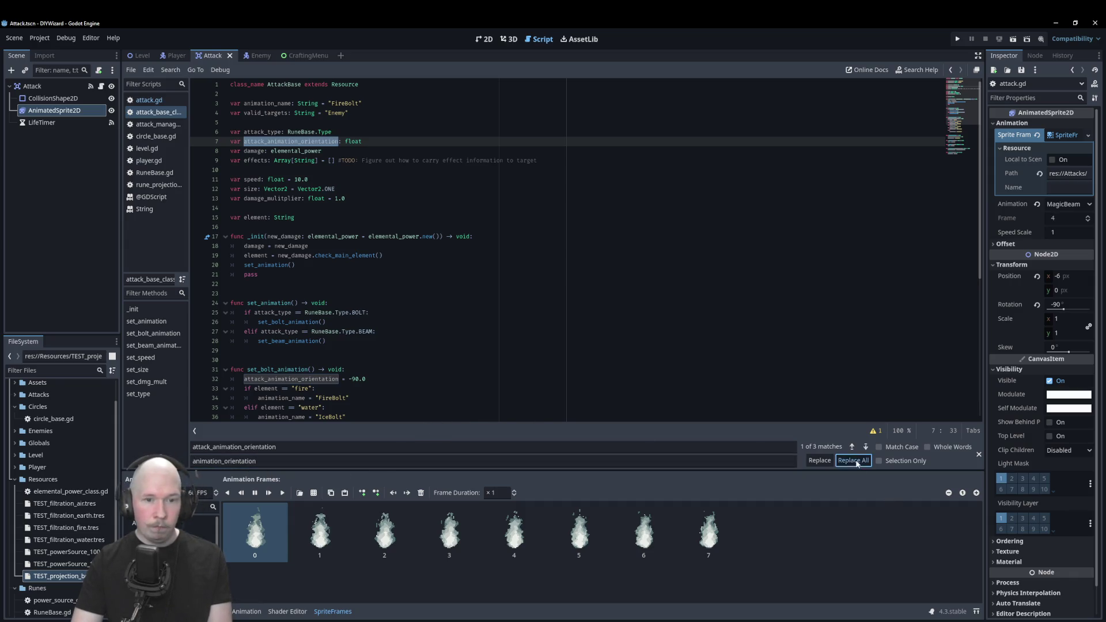
pyautogui.click(980, 456)
pyautogui.click(535, 313)
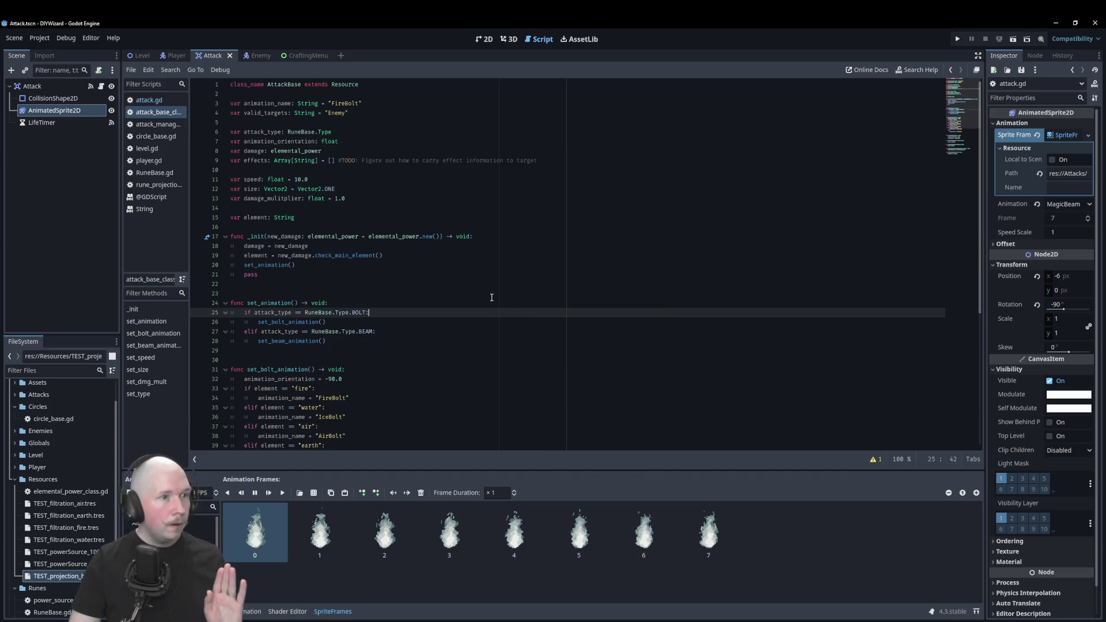
# Switch to attack.gd and scroll up to its variable declarations and _ready function.
pyautogui.scroll(-7, 493, 295)
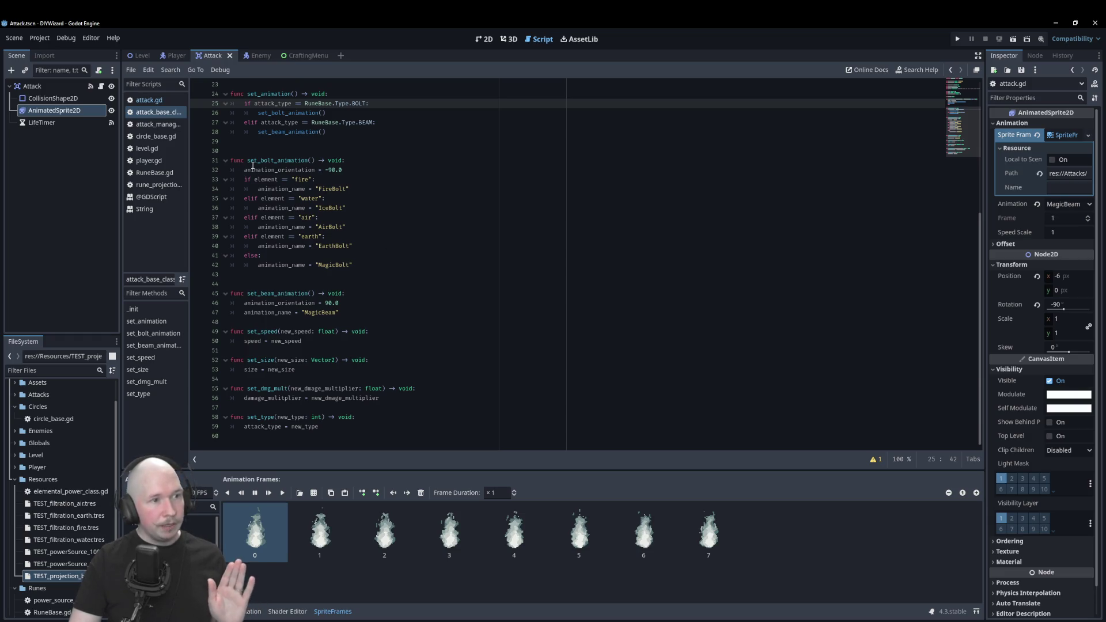
pyautogui.click(156, 101)
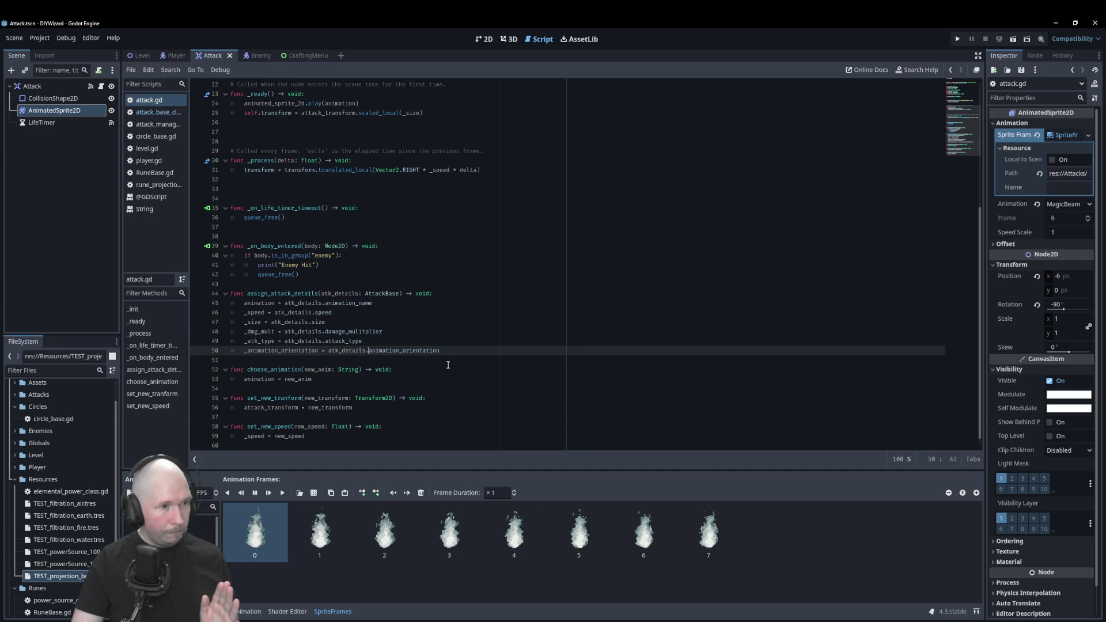
pyautogui.scroll(6, 448, 365)
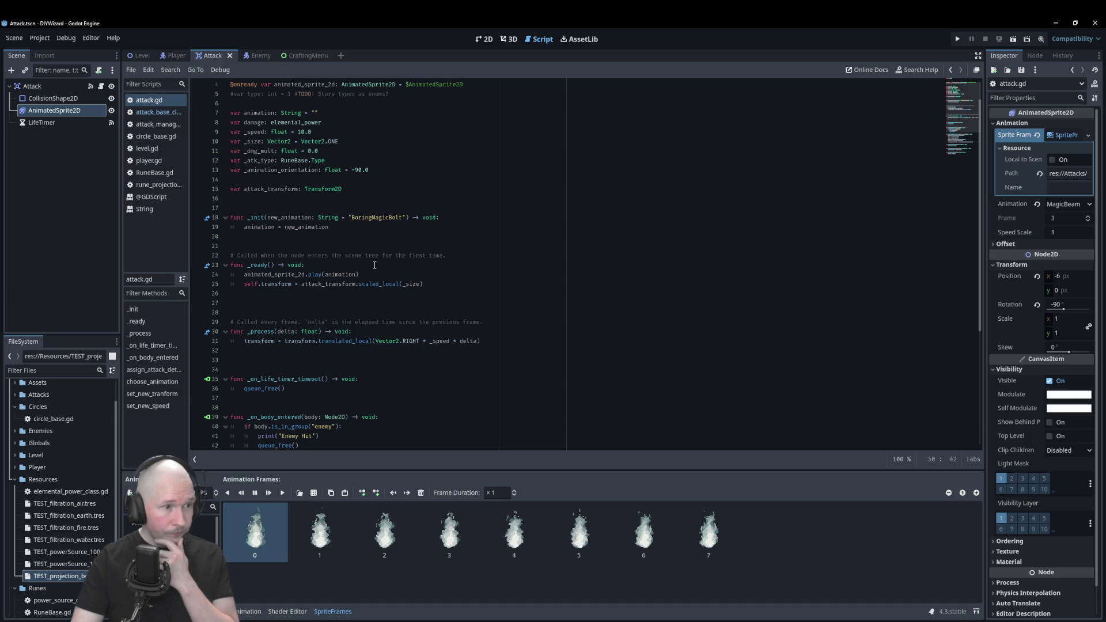
# Add 'animated_sprite_2d.rotation = _animation_orientation' to _ready, save, and open the Level scene.
pyautogui.click(452, 284)
pyautogui.scroll(1, 475, 293)
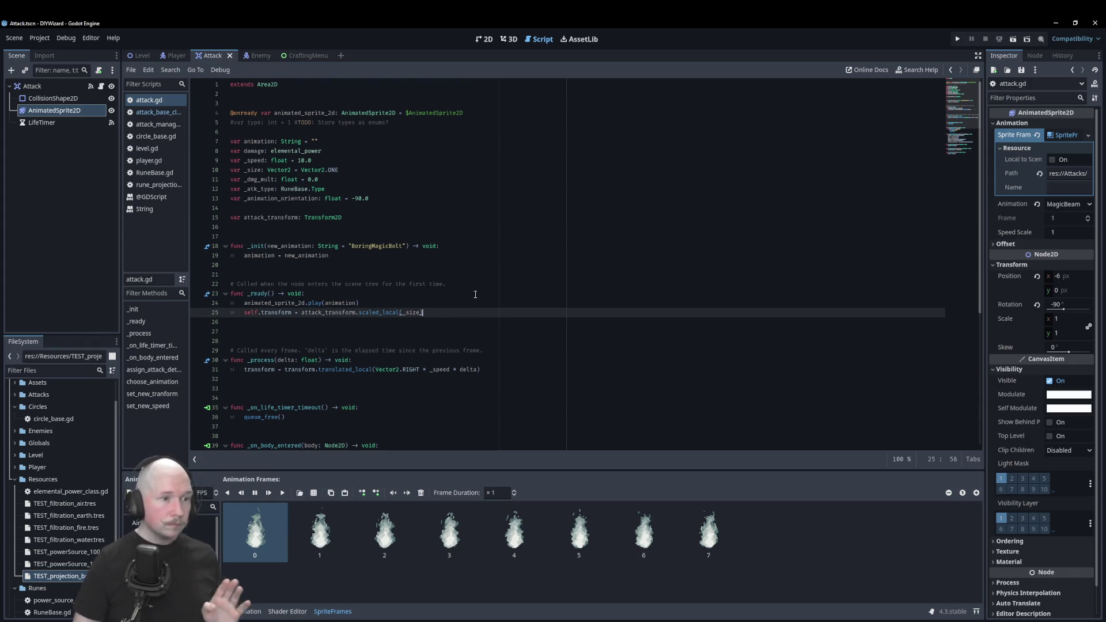
pyautogui.press('Return')
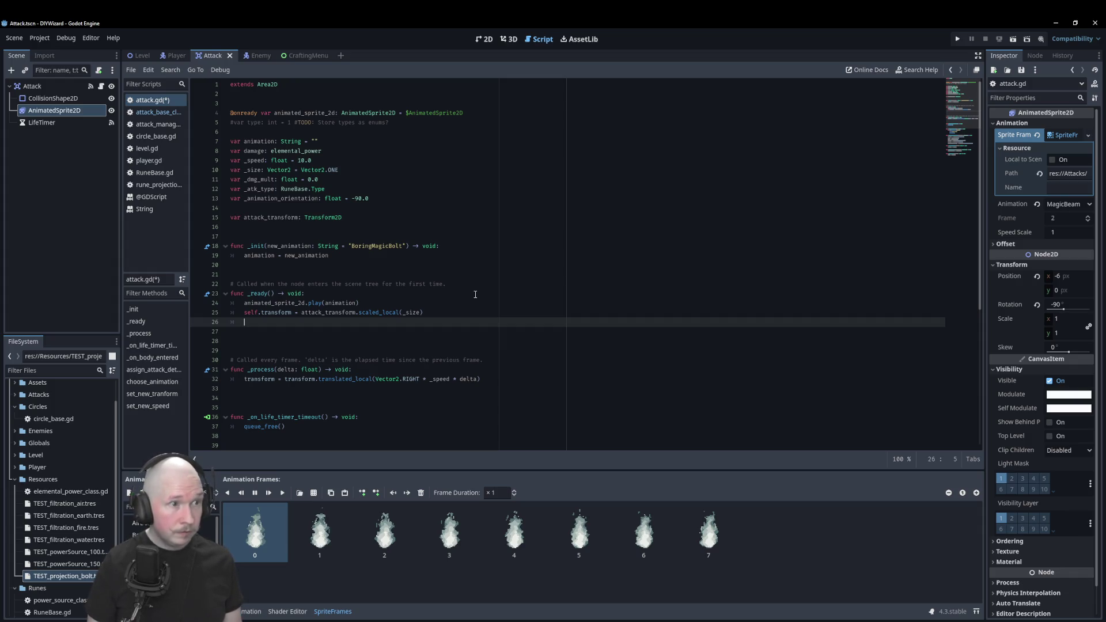
pyautogui.write('anima')
pyautogui.press('Return')
pyautogui.write('.')
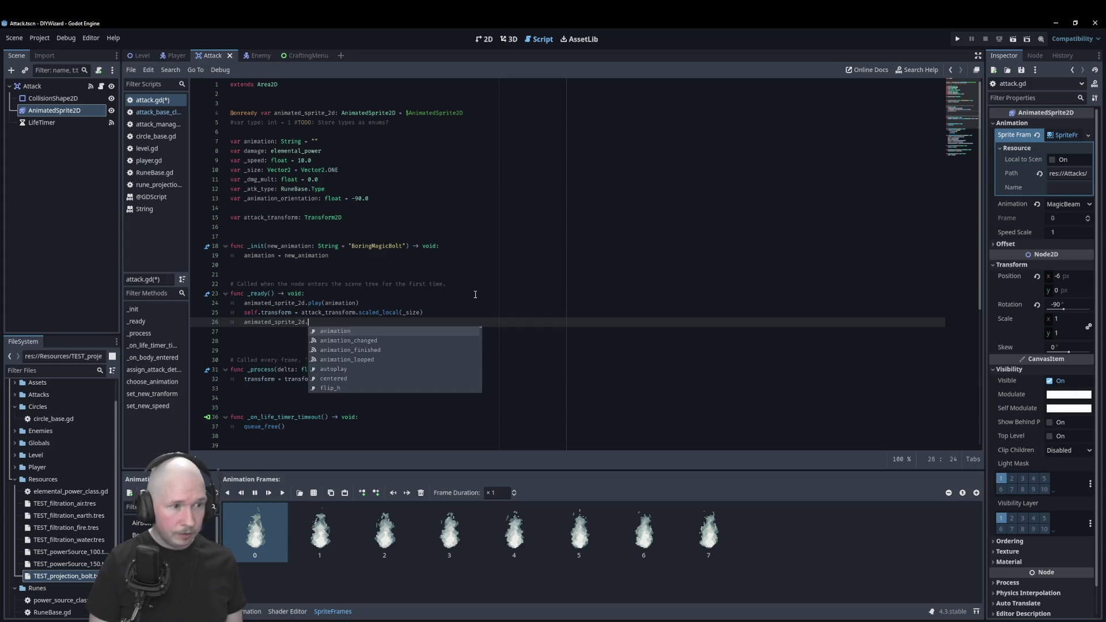
pyautogui.write('rot')
pyautogui.press('Return')
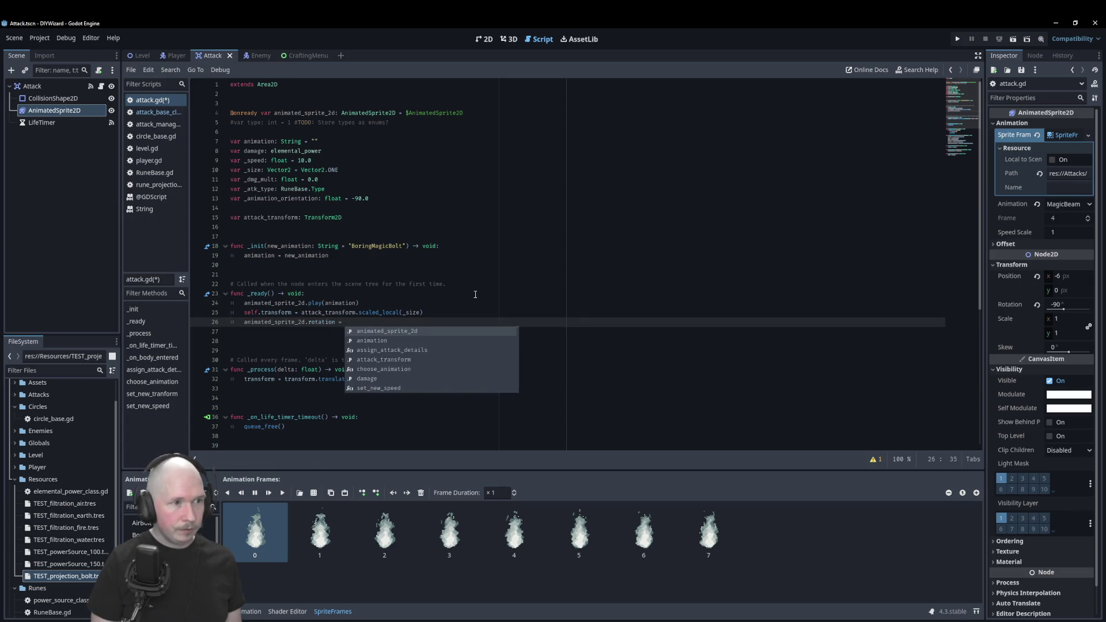
pyautogui.write('_an')
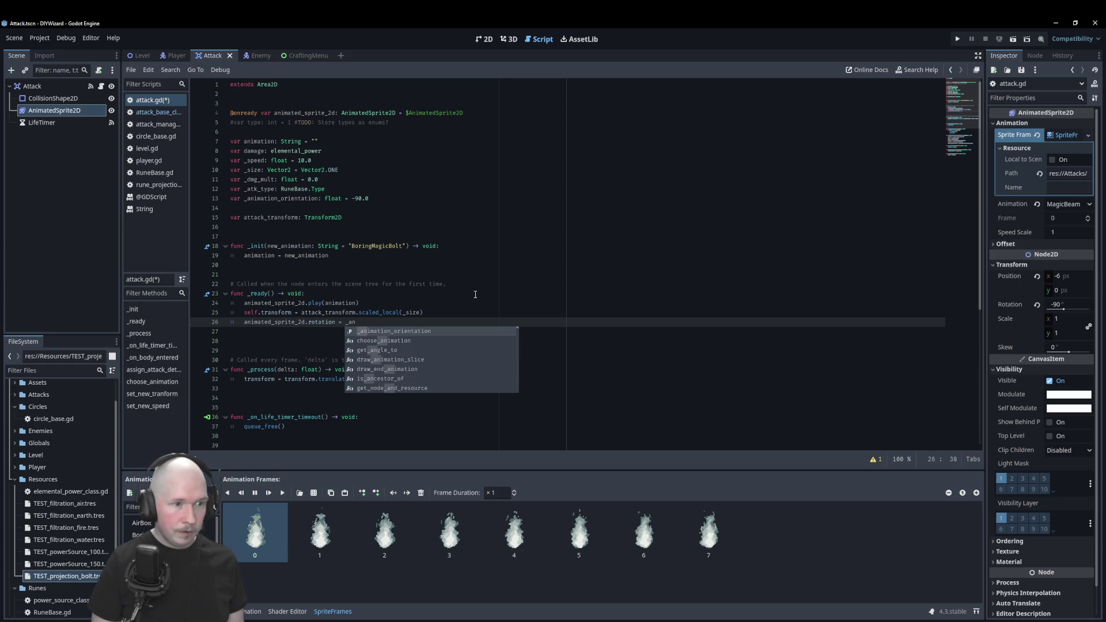
pyautogui.press('Return')
pyautogui.hotkey('ctrl', 's')
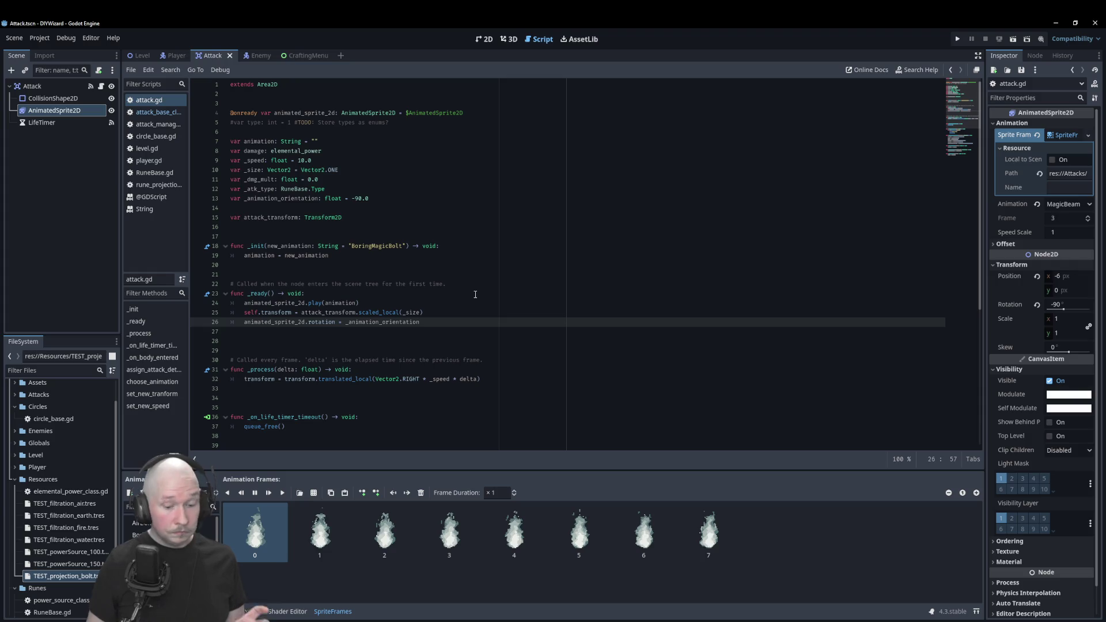
pyautogui.click(140, 54)
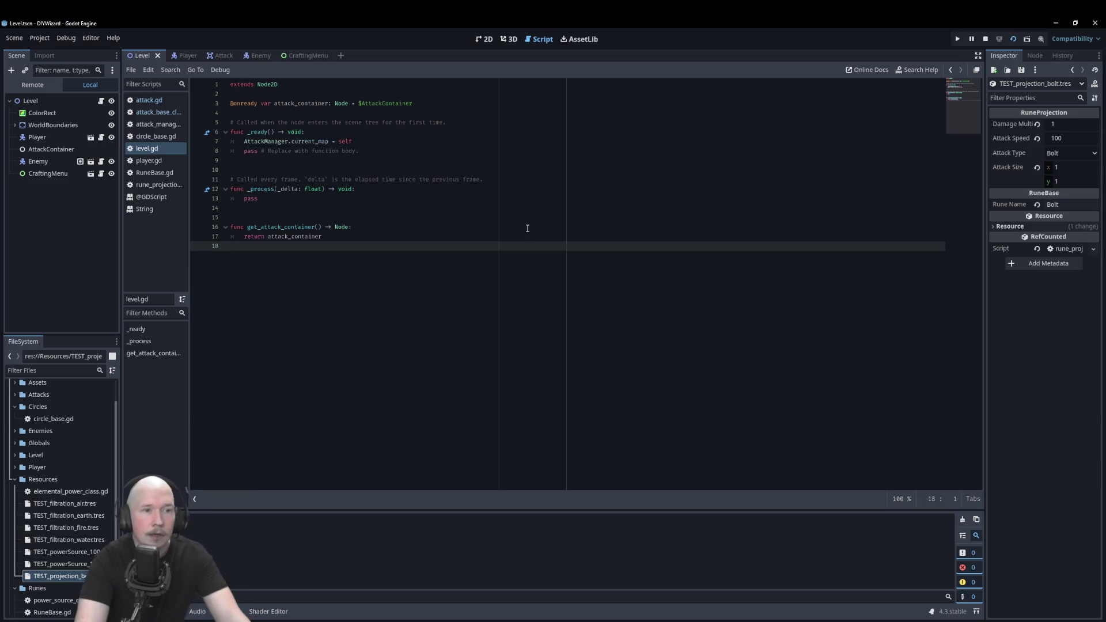
# Test-run the game, change line 26 of attack.gd to rotation_degrees, and retest the Bolt attacks.
pyautogui.press('F5')
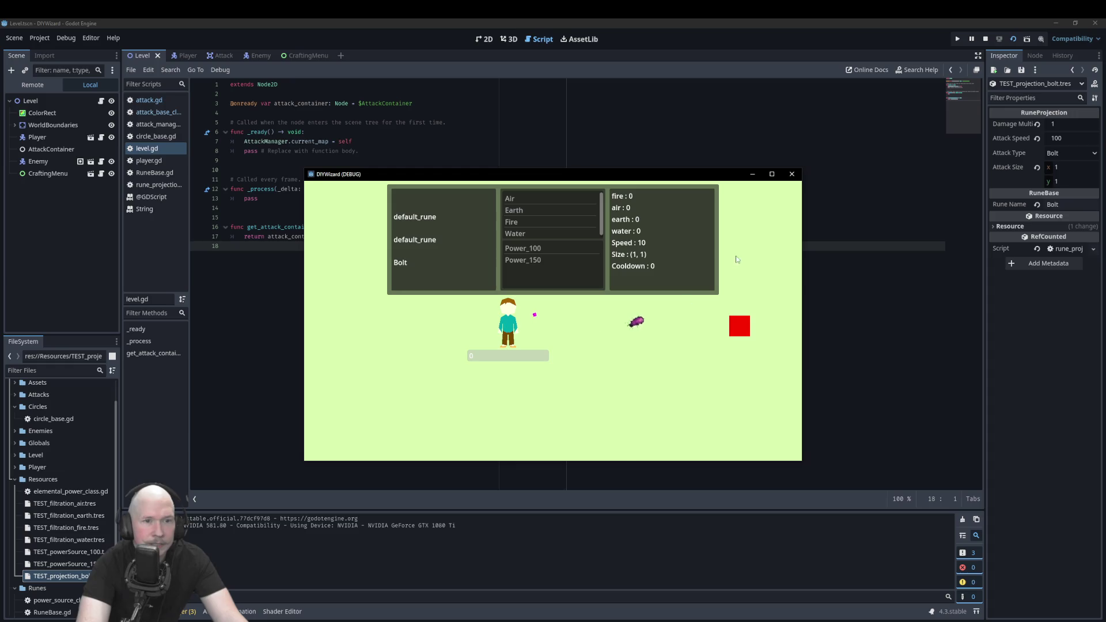
pyautogui.click(793, 174)
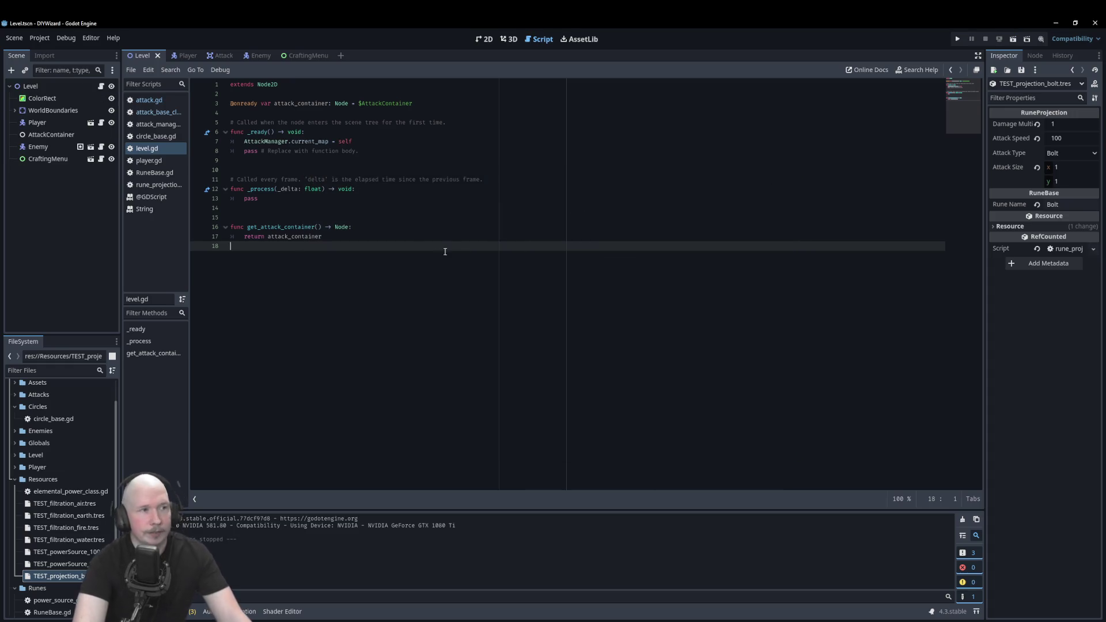
pyautogui.click(162, 100)
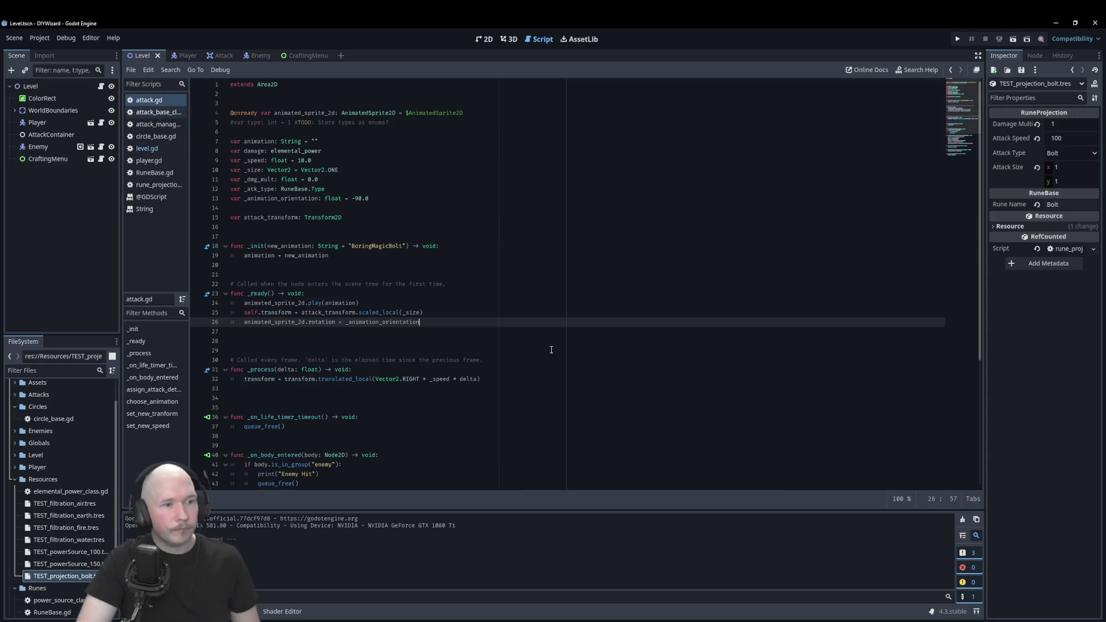
pyautogui.click(336, 322)
pyautogui.write('_')
pyautogui.press('Return')
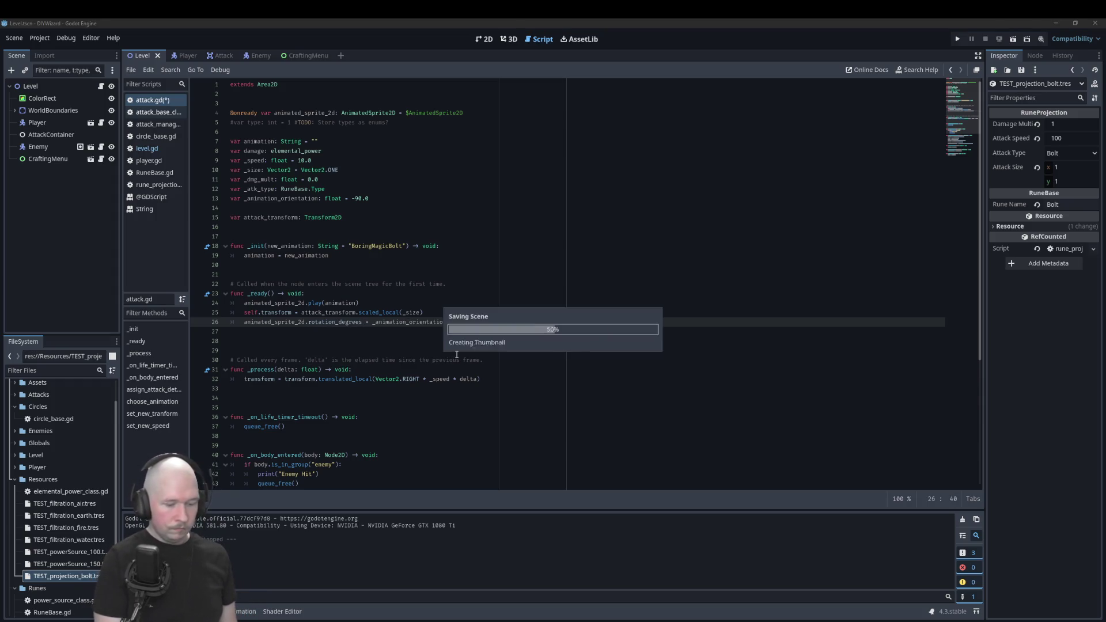
pyautogui.press('F5')
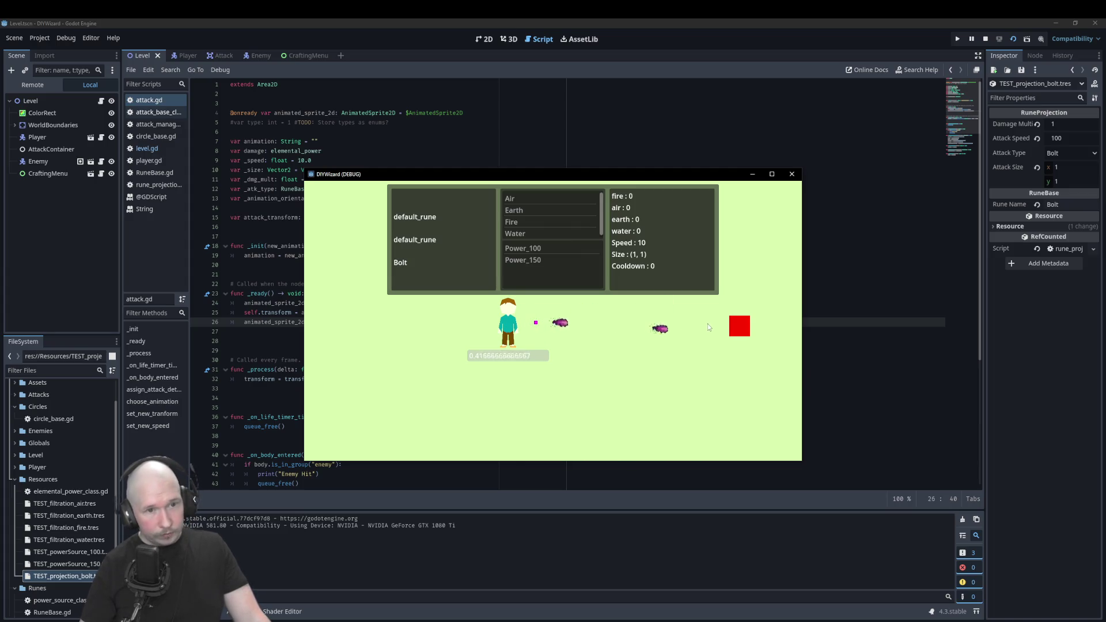
pyautogui.click(792, 174)
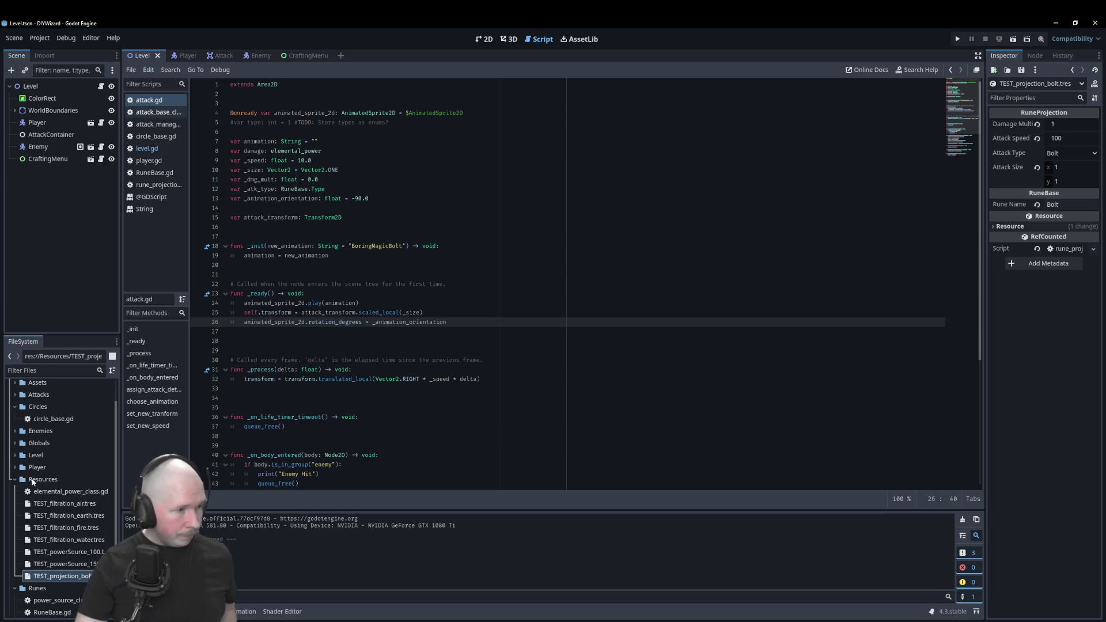
pyautogui.rightClick(32, 482)
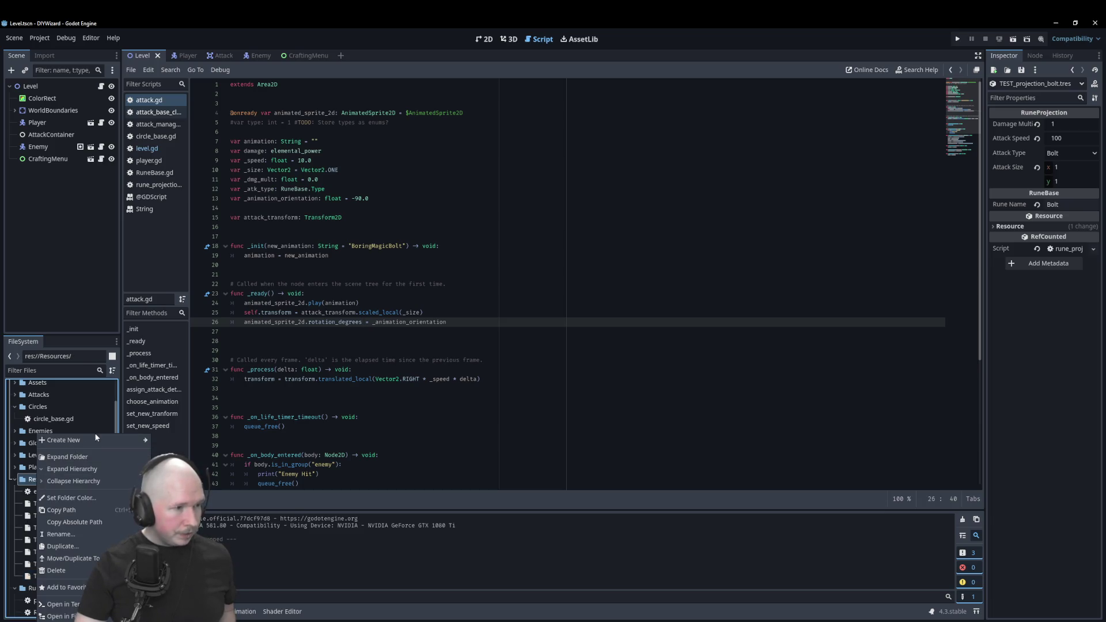
# Create a new RuneProjection resource from the Resources folder, saved as TEST_projection_beam.tres.
pyautogui.moveTo(93, 442)
pyautogui.click(170, 477)
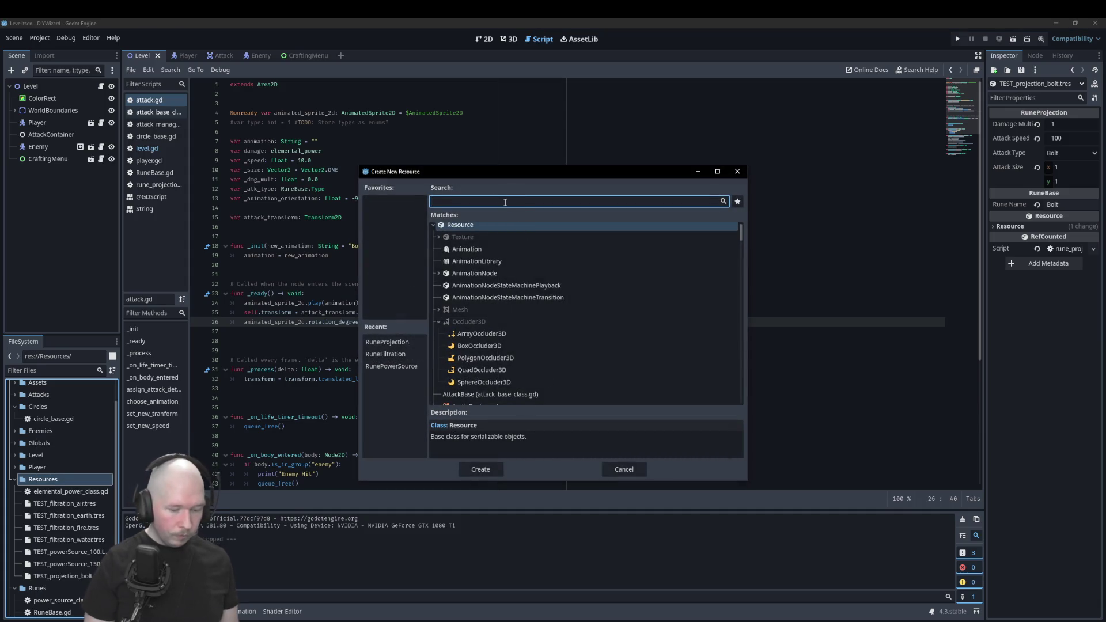
pyautogui.write('proj')
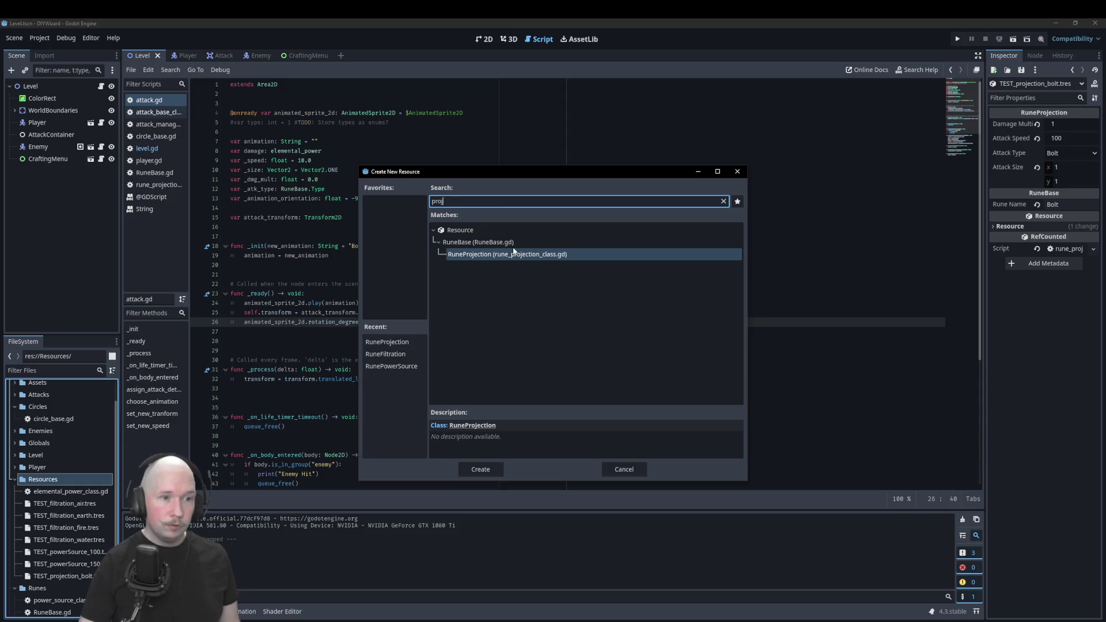
pyautogui.press('Tab')
pyautogui.doubleClick(517, 254)
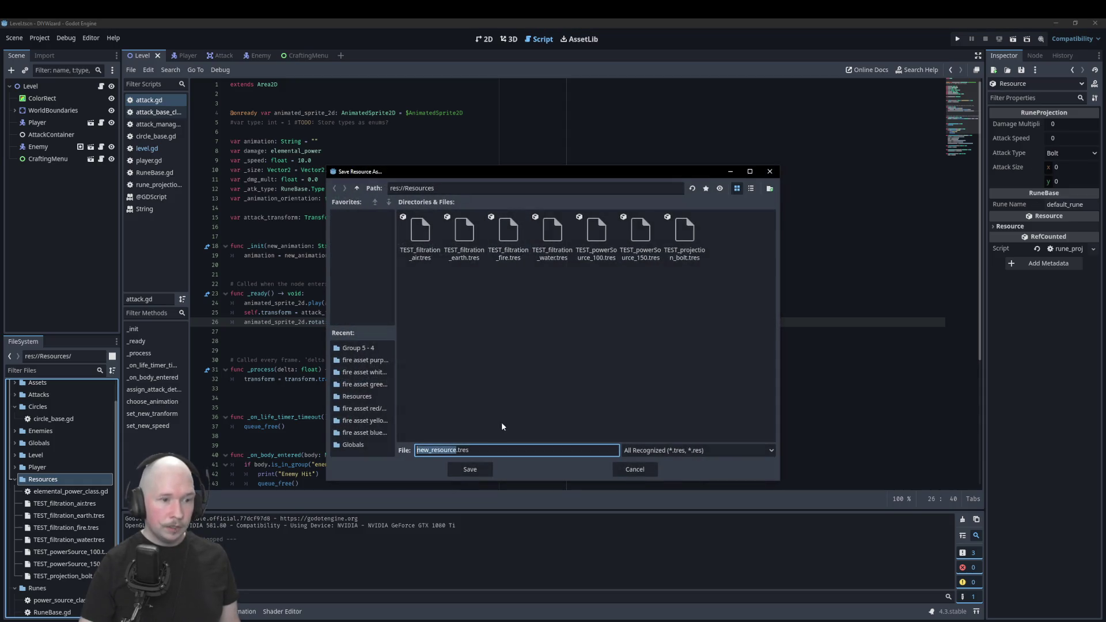
pyautogui.write('TESYT')
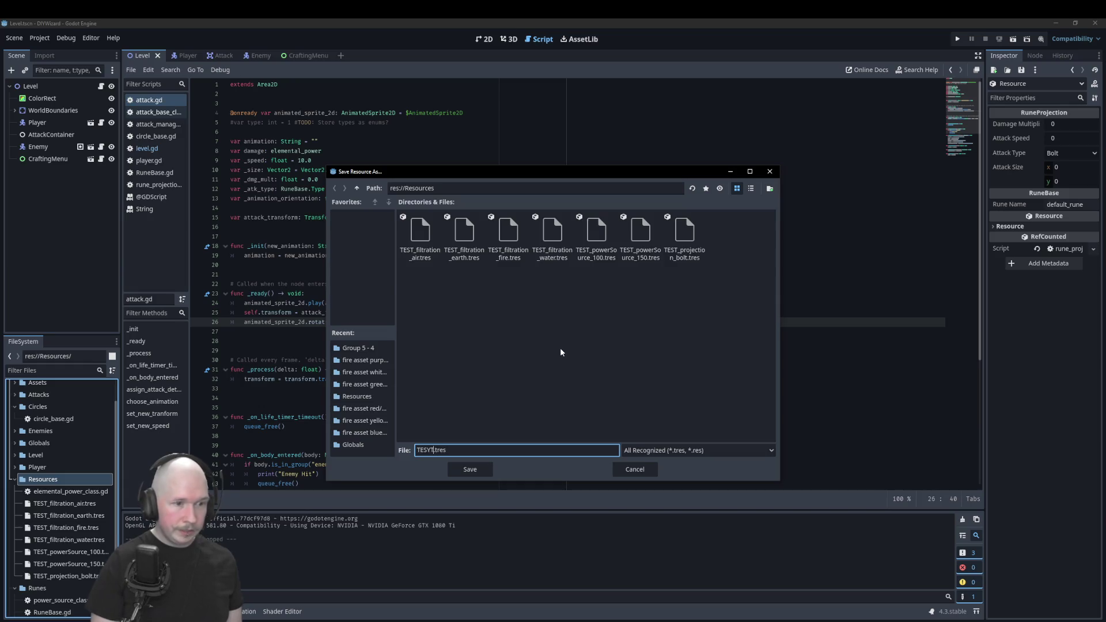
pyautogui.press('BackSpace')
pyautogui.press('BackSpace')
pyautogui.write('T_')
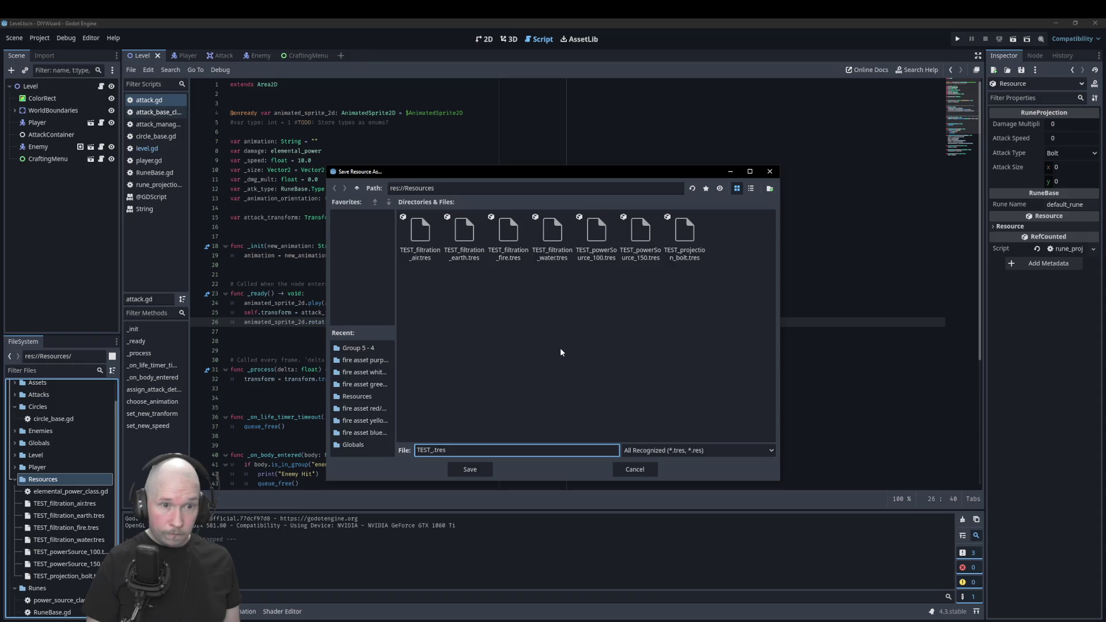
pyautogui.write('projection_beam')
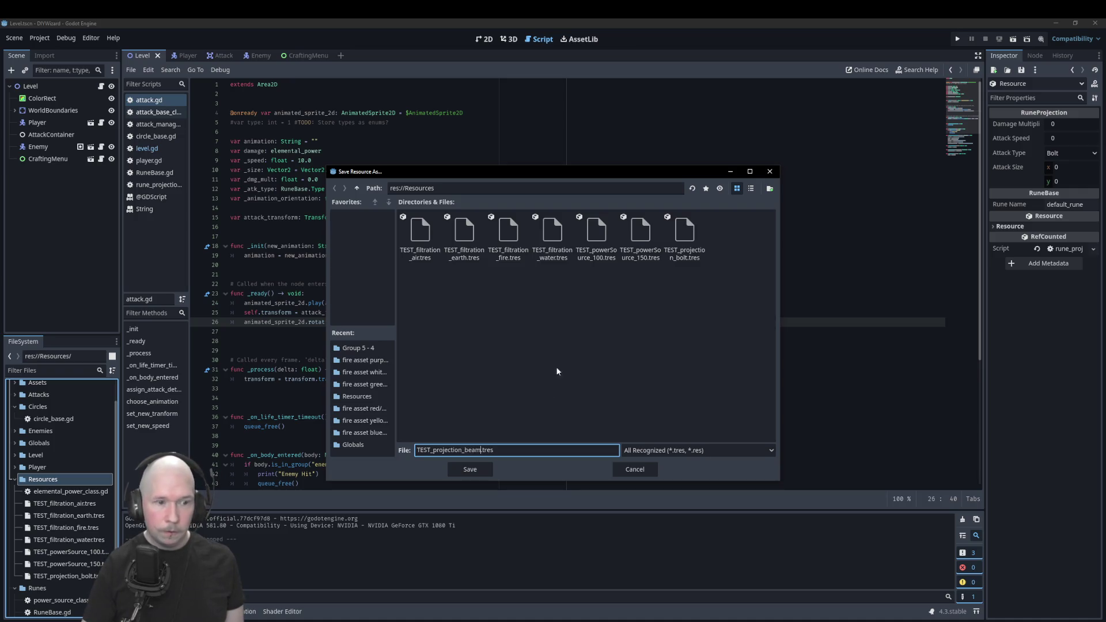
pyautogui.click(470, 470)
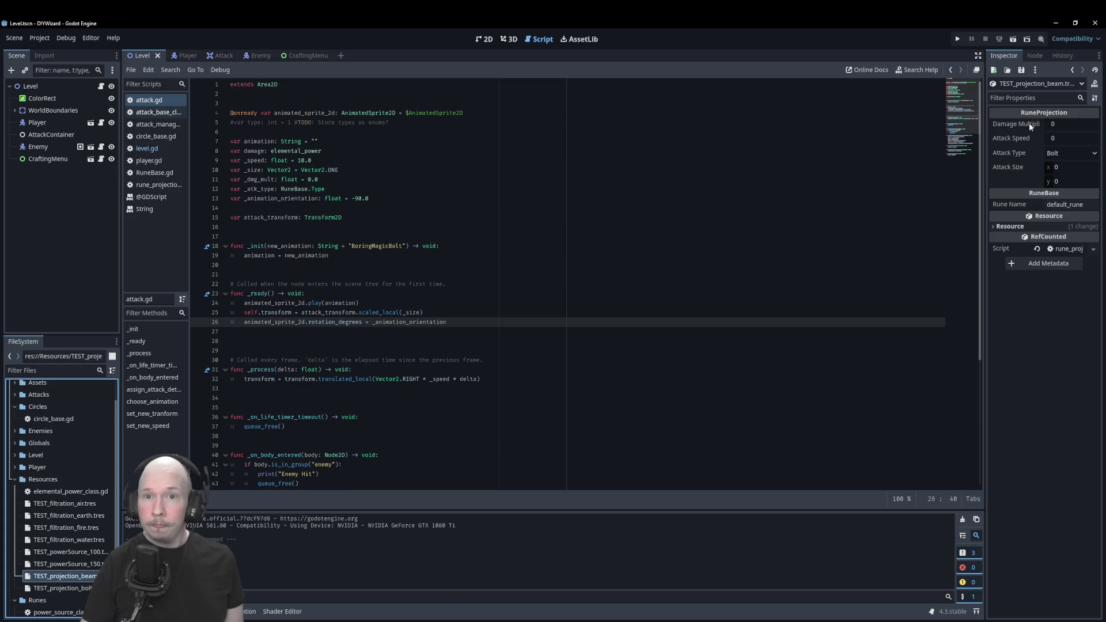
# Set the beam resource's Damage Multiplier to 1 and Attack Type to Beam.
pyautogui.click(1058, 125)
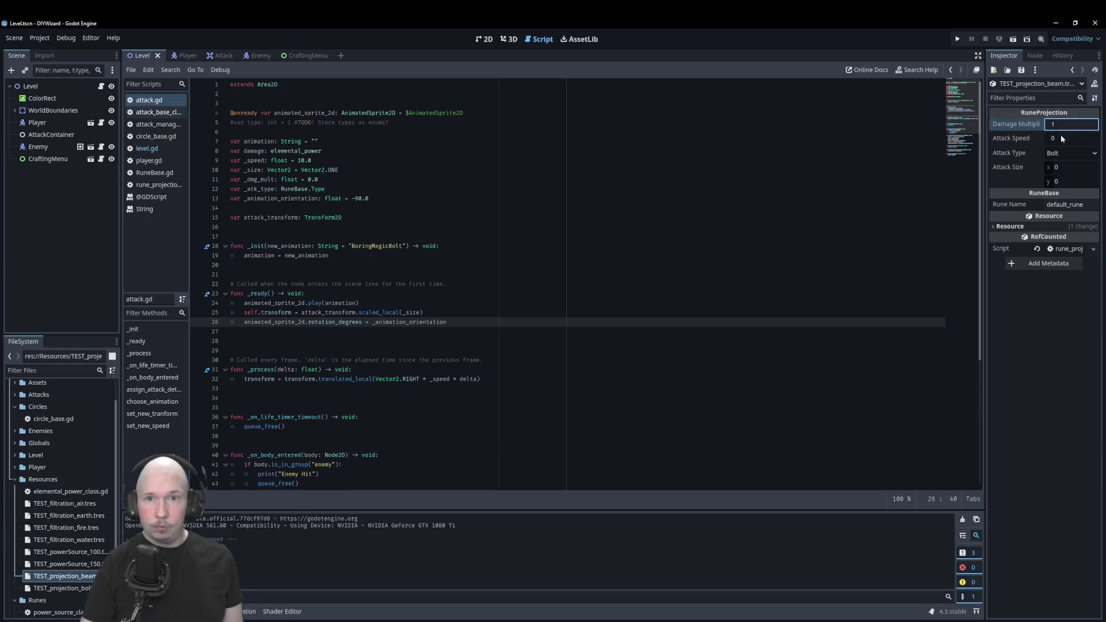
pyautogui.write('1')
pyautogui.click(1065, 140)
pyautogui.click(1064, 154)
pyautogui.click(1058, 178)
# Set Attack Size to (3, 1) and Rune Name to Beam, then save the resource.
pyautogui.click(1063, 167)
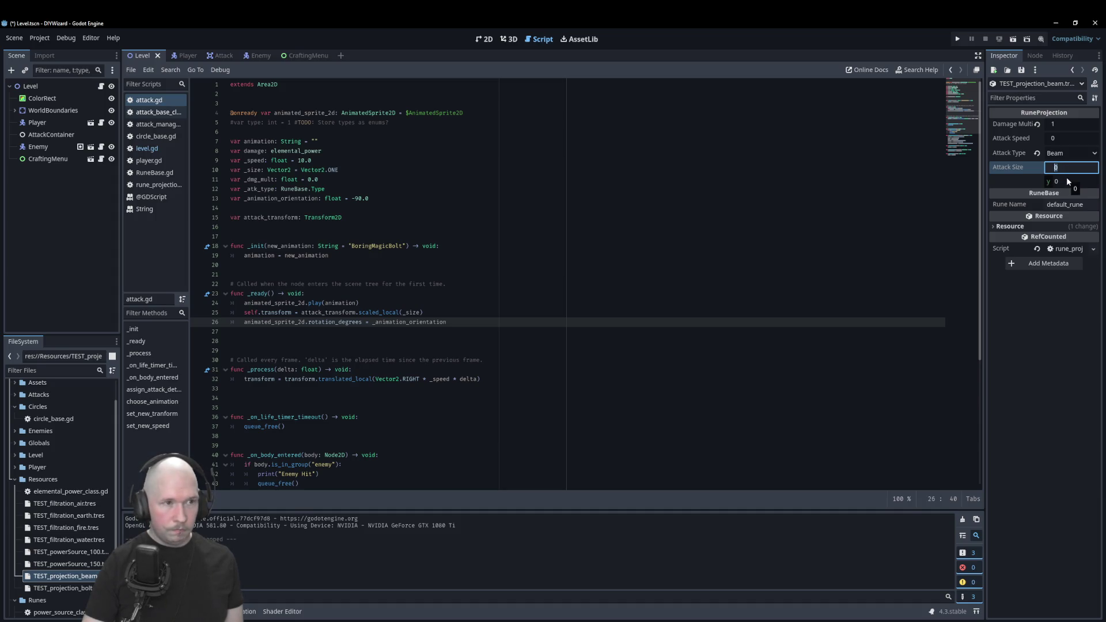
pyautogui.write('3')
pyautogui.press('Tab')
pyautogui.write('1')
pyautogui.click(1061, 206)
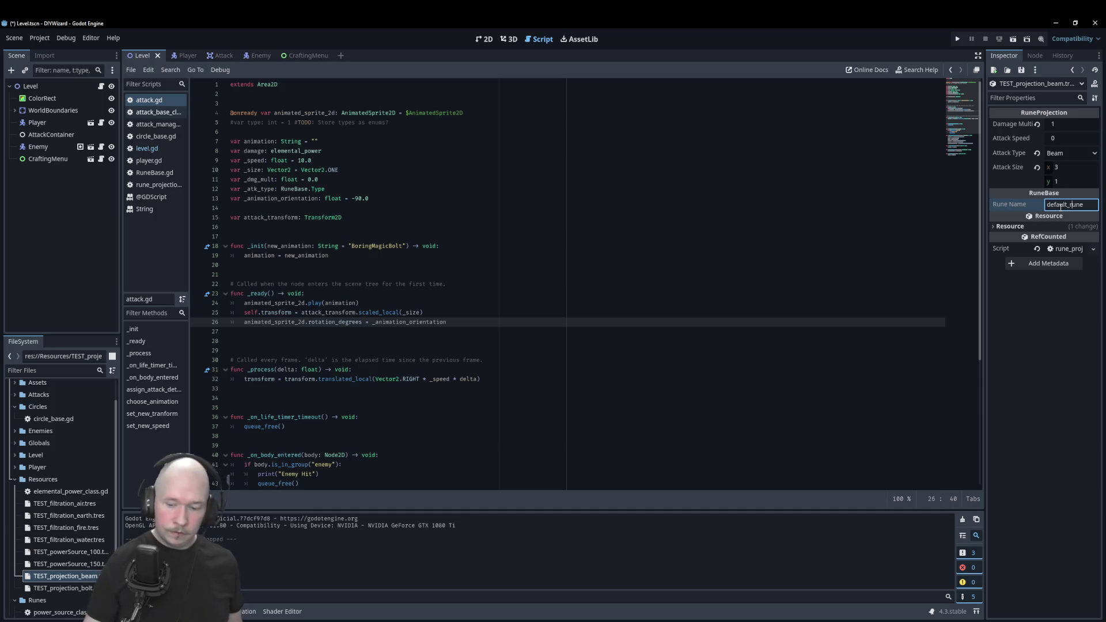
pyautogui.doubleClick(1069, 205)
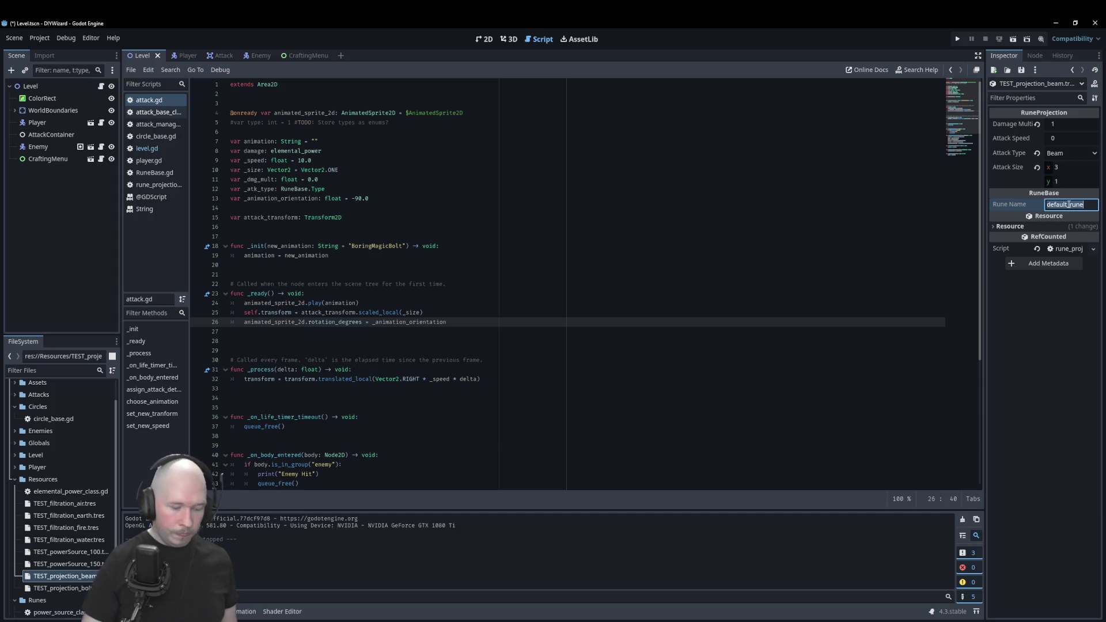
pyautogui.write('Beam')
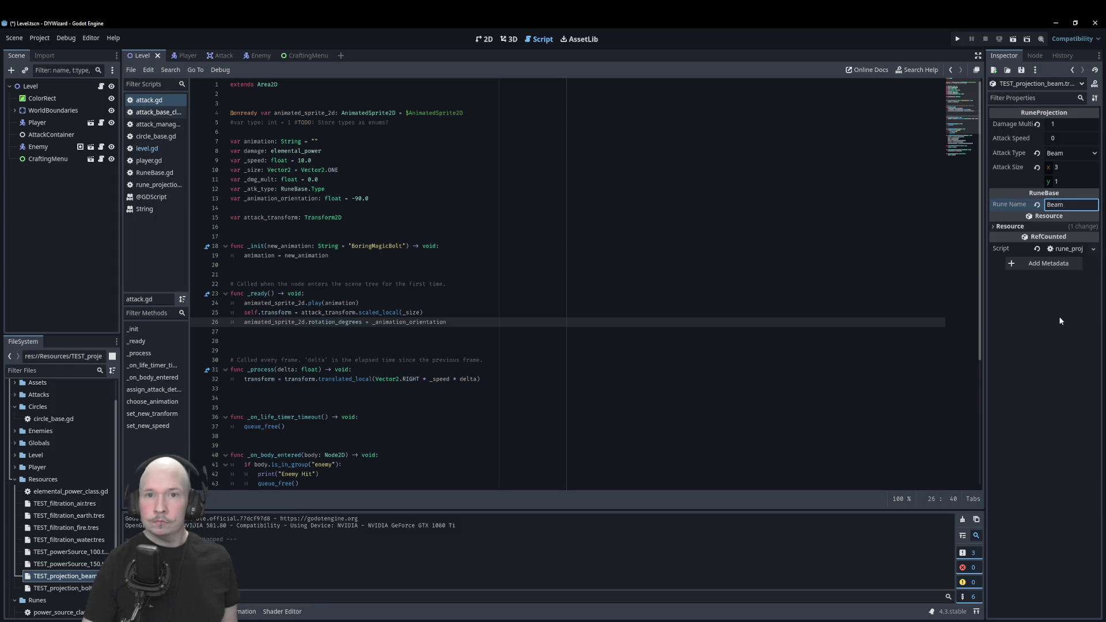
pyautogui.hotkey('shift', 'Tab')
pyautogui.hotkey('shift', 'Tab')
pyautogui.hotkey('ctrl', 's')
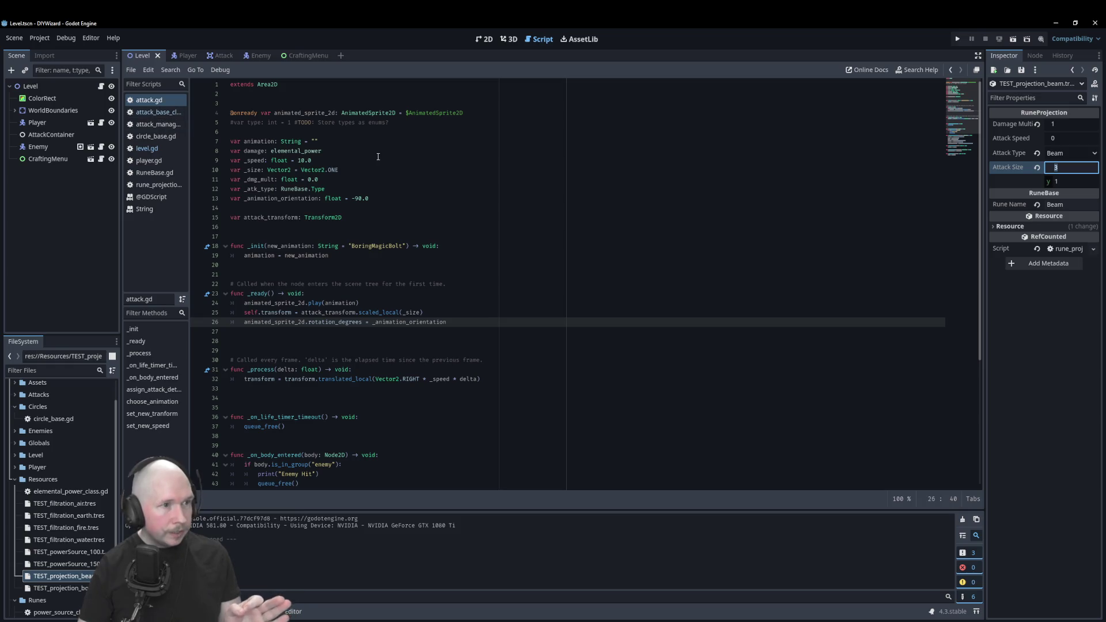
pyautogui.click(161, 124)
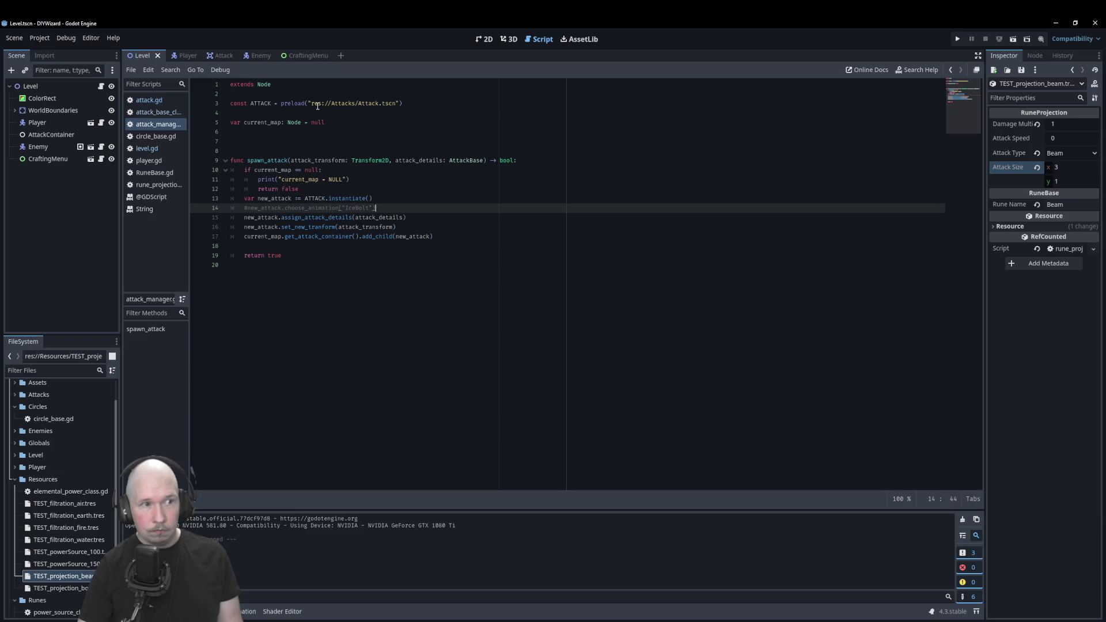
# Open player_manager.gd from the Globals folder.
pyautogui.click(173, 138)
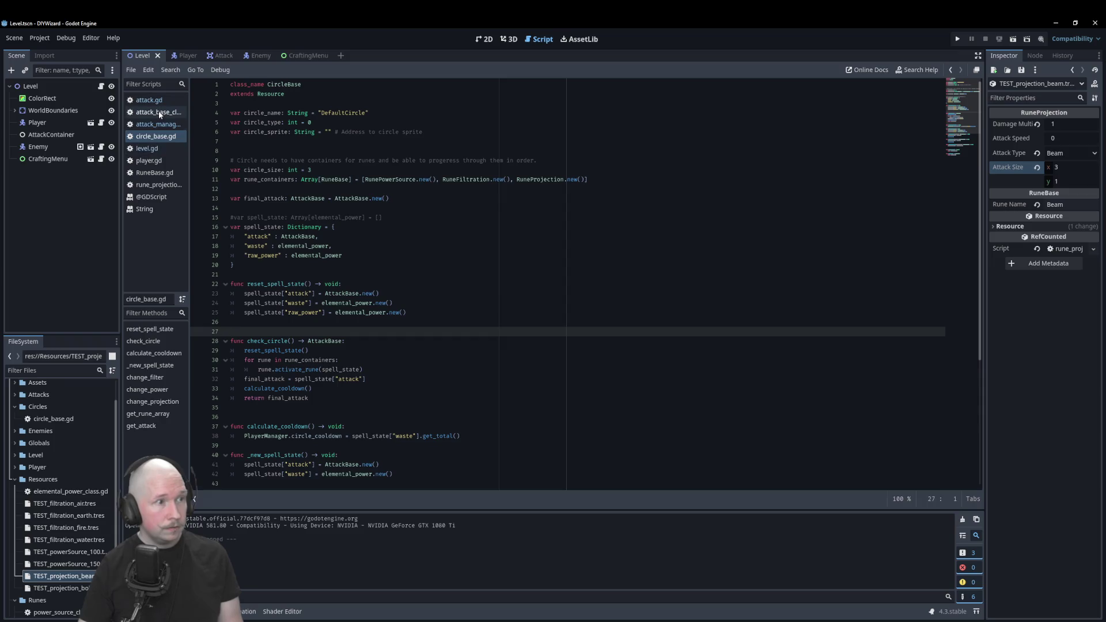
pyautogui.click(16, 444)
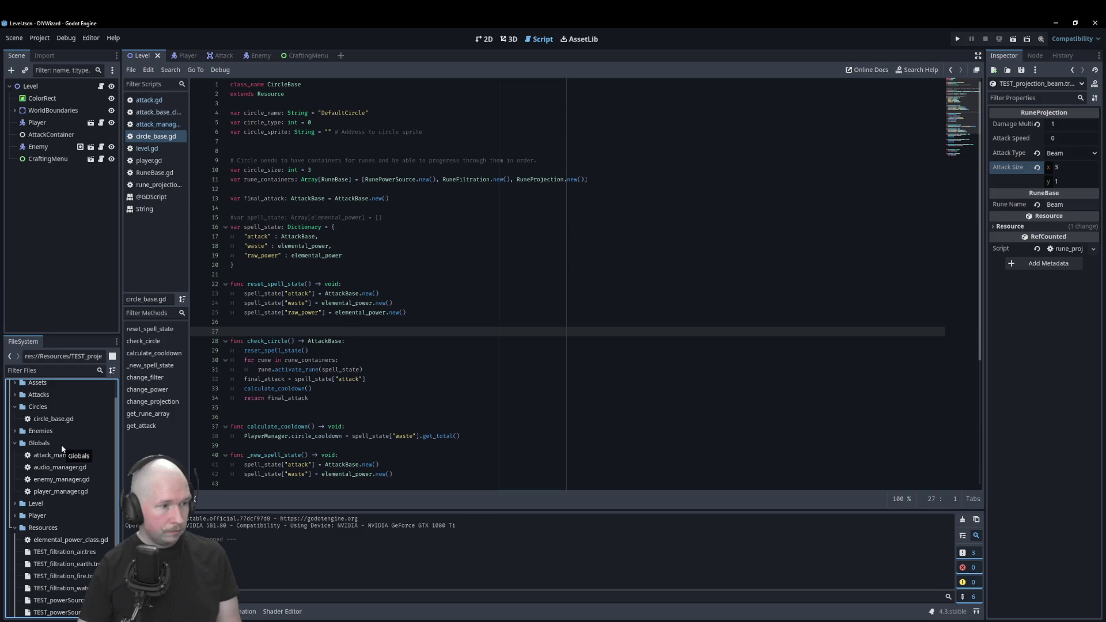
pyautogui.doubleClick(61, 491)
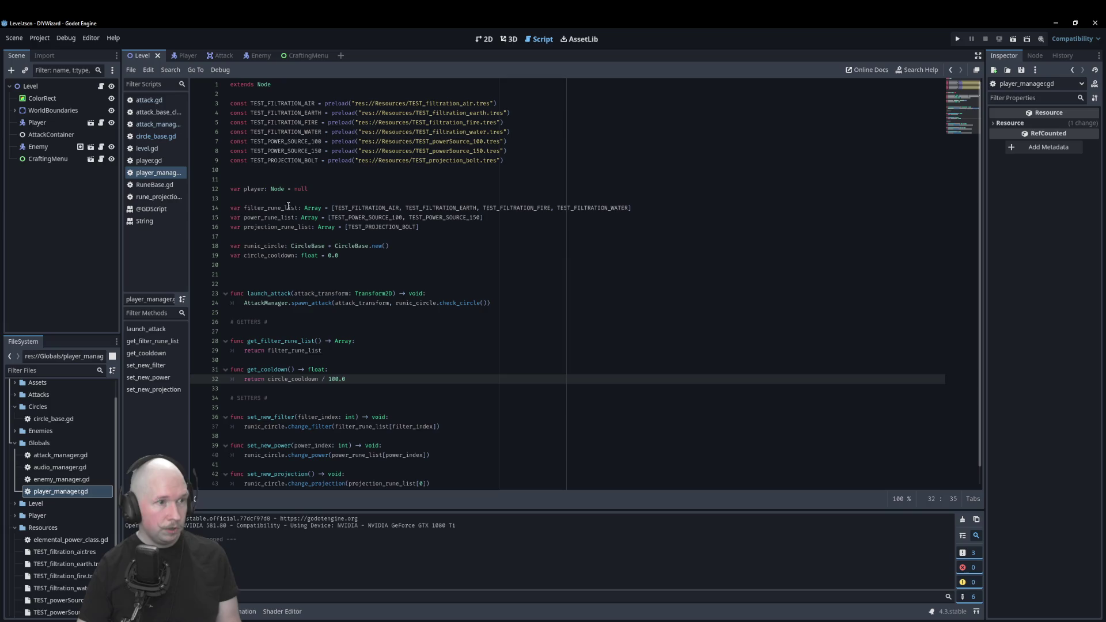
pyautogui.scroll(-5, 58, 538)
# Add a TEST_PROJECTION_BEAM preload of TEST_projection_beam.tres, removing the duplicate bolt preload line.
pyautogui.moveTo(66, 526)
pyautogui.mouseDown()
pyautogui.moveTo(133, 481)
pyautogui.moveTo(339, 213)
pyautogui.moveTo(346, 176)
pyautogui.mouseUp()
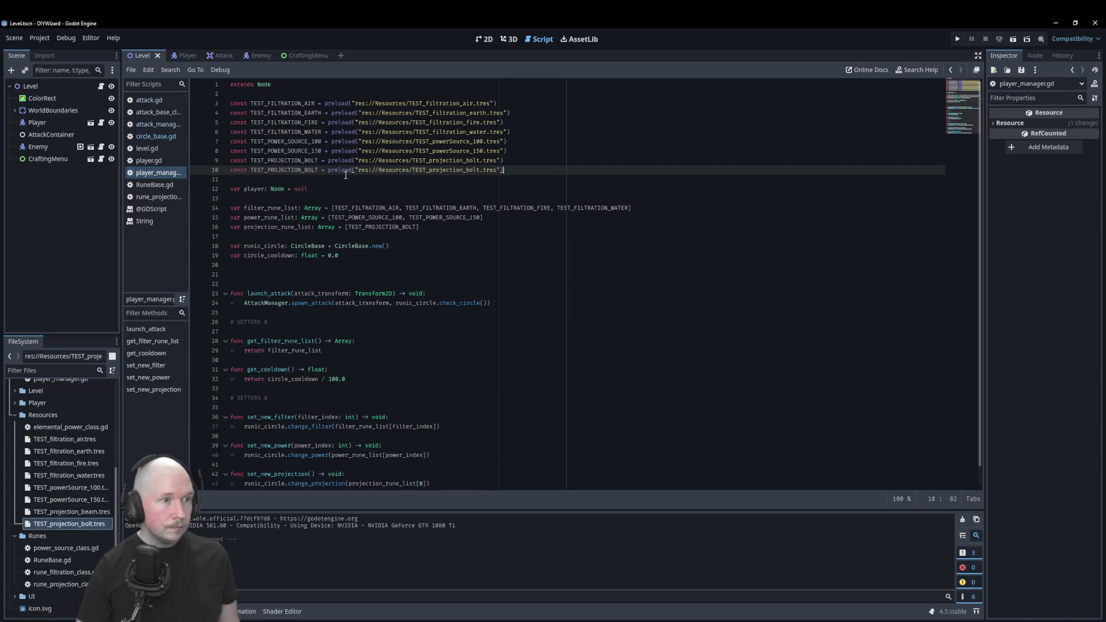
pyautogui.moveTo(66, 511)
pyautogui.mouseDown()
pyautogui.moveTo(115, 521)
pyautogui.moveTo(320, 217)
pyautogui.moveTo(320, 184)
pyautogui.mouseUp()
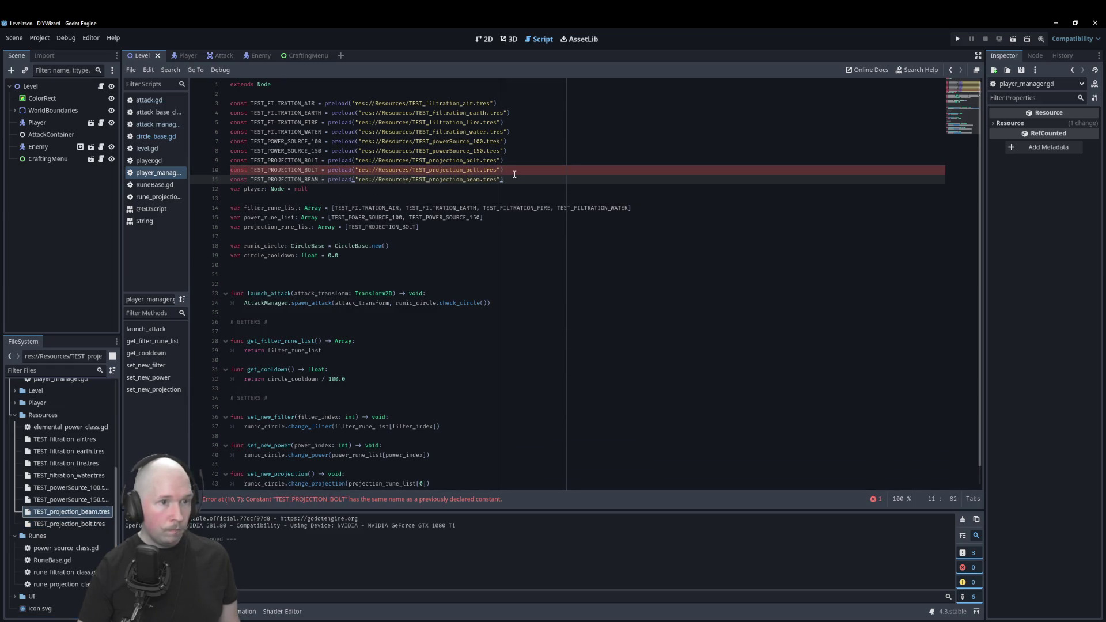
pyautogui.hotkey('alt', 'Up')
pyautogui.press('Down')
pyautogui.press('End')
pyautogui.hotkey('shift', 'Home')
pyautogui.press('BackSpace')
pyautogui.press('Up')
pyautogui.press('Home')
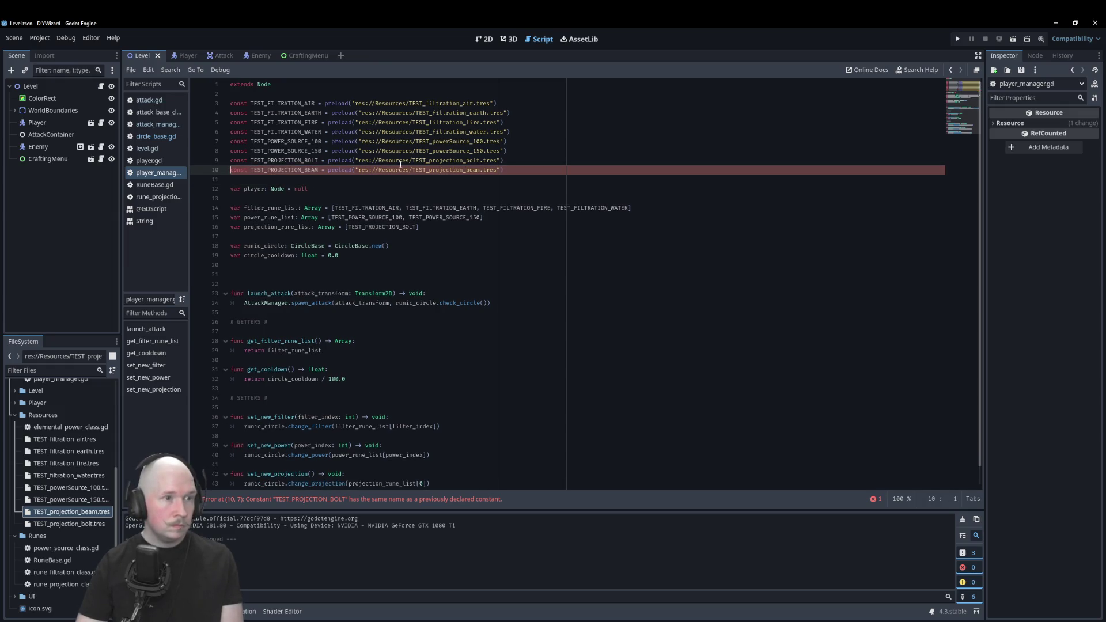
# Append TEST_PROJECTION_BEAM to projection_rune_list after TEST_PROJECTION_BOLT.
pyautogui.click(296, 179)
pyautogui.press('Return')
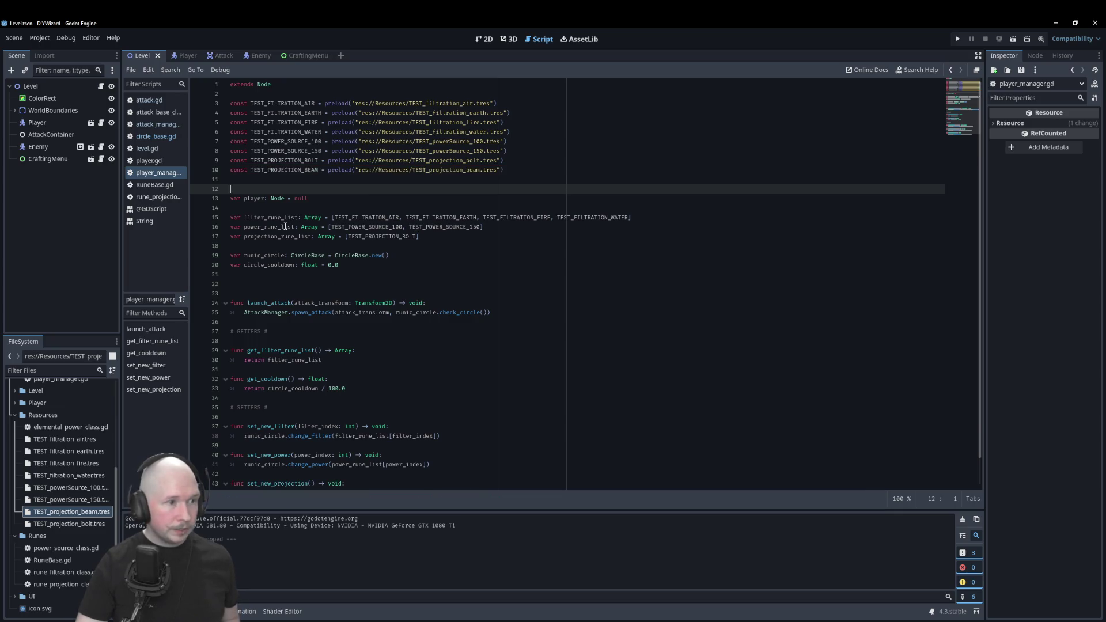
pyautogui.click(419, 237)
pyautogui.write(', TES')
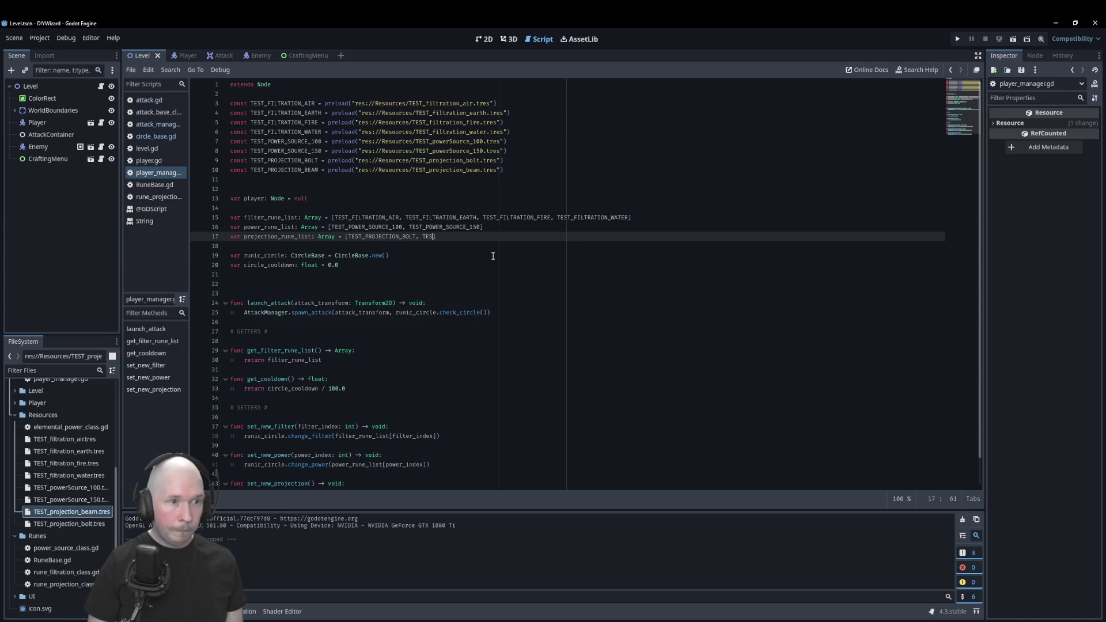
pyautogui.press('Down')
pyautogui.press('Down')
pyautogui.press('Down')
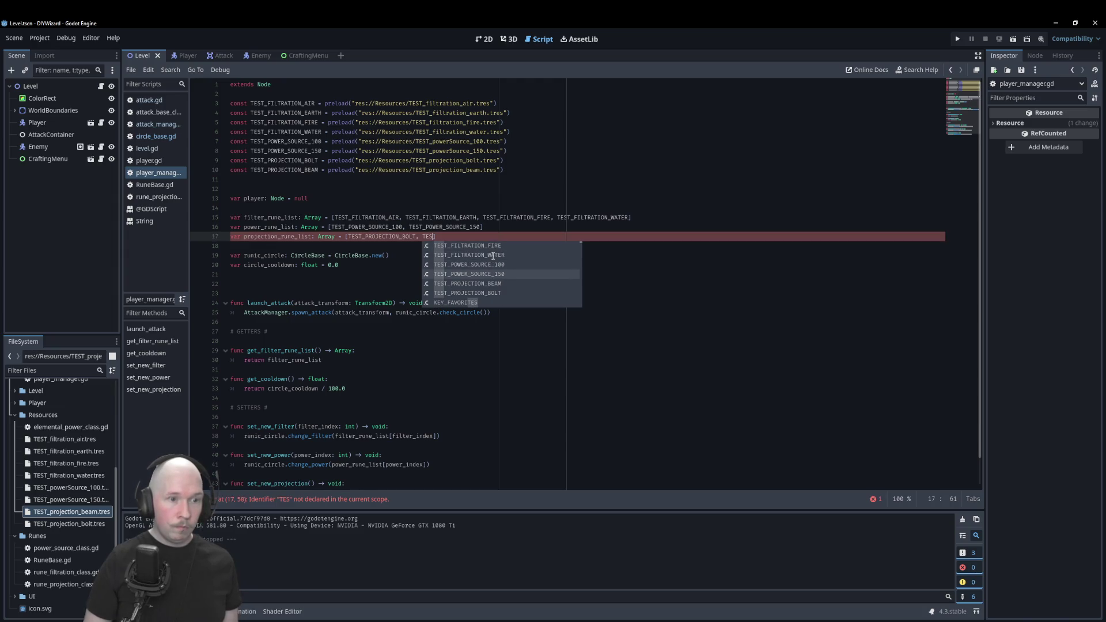
pyautogui.press('Return')
pyautogui.click(505, 278)
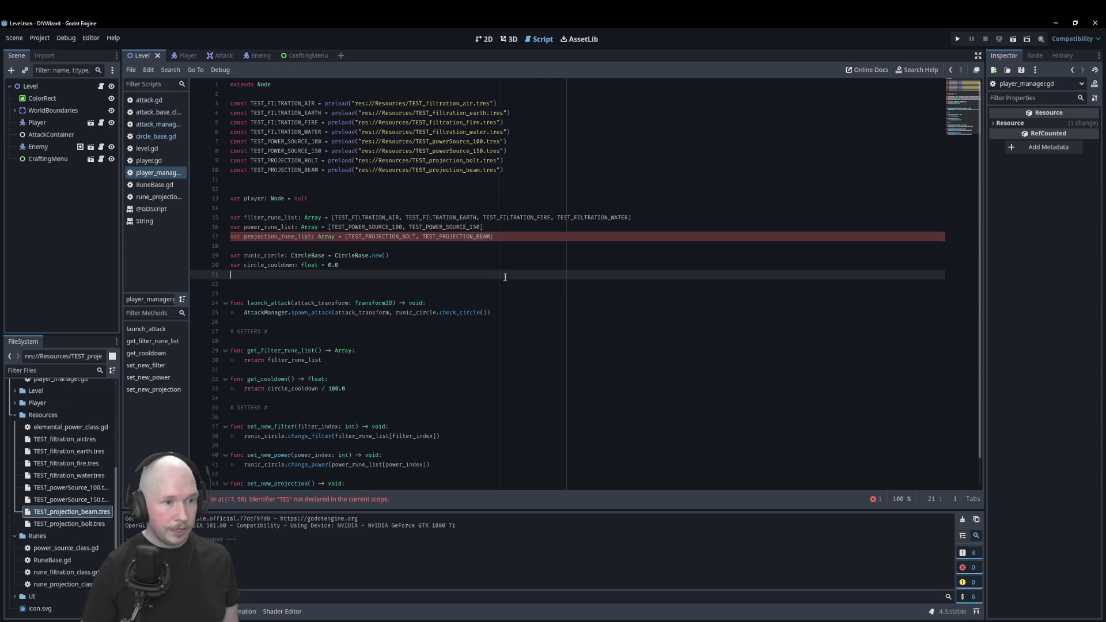
# Add a check_circle() call at the end of change_projection in circle_base.gd and run the game.
pyautogui.scroll(-2, 276, 421)
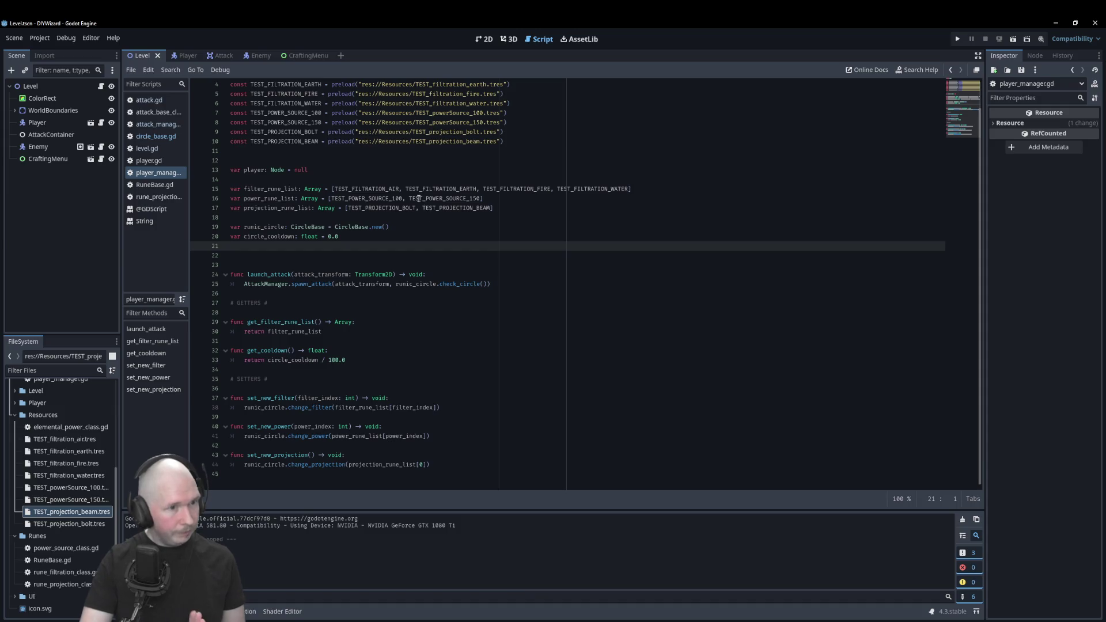
pyautogui.click(156, 136)
pyautogui.scroll(-5, 251, 294)
pyautogui.scroll(-2, 251, 294)
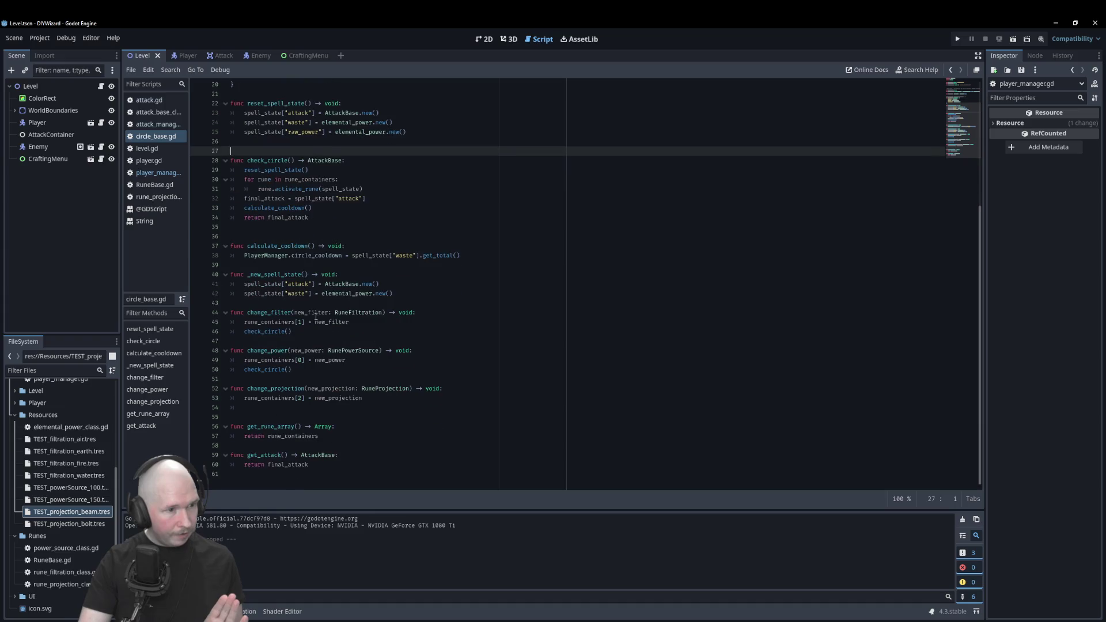
pyautogui.click(292, 408)
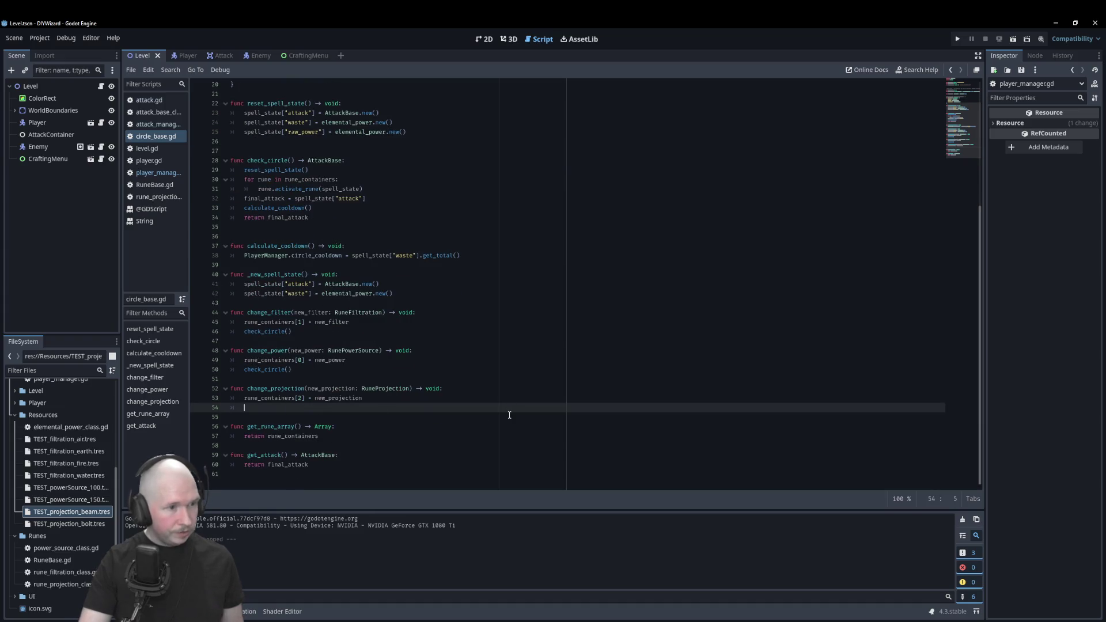
pyautogui.write('check')
pyautogui.press('Return')
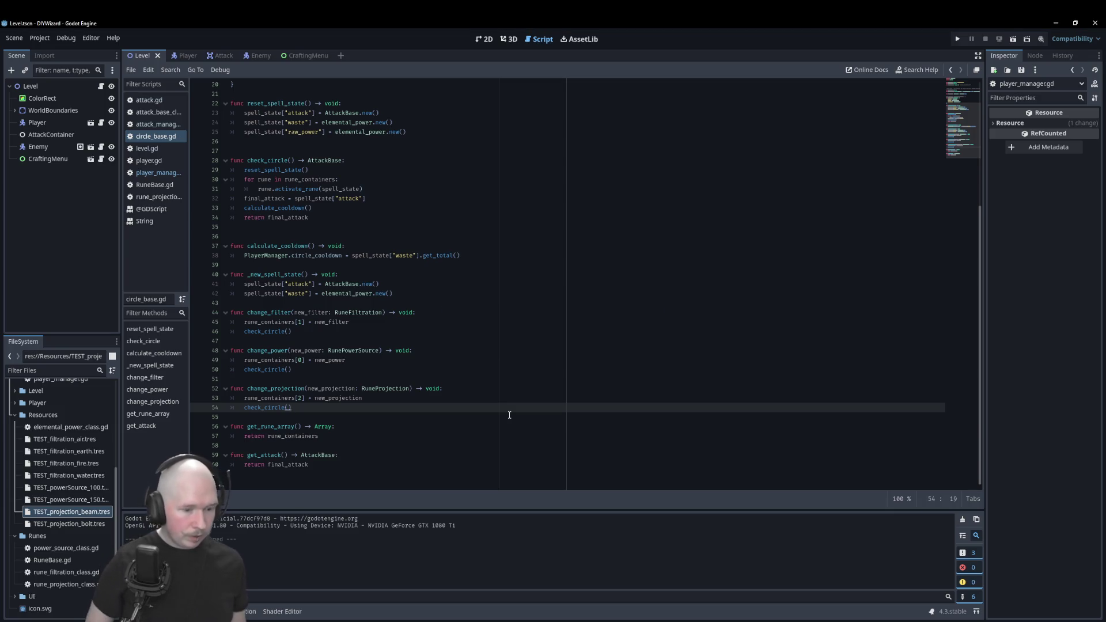
pyautogui.press('F5')
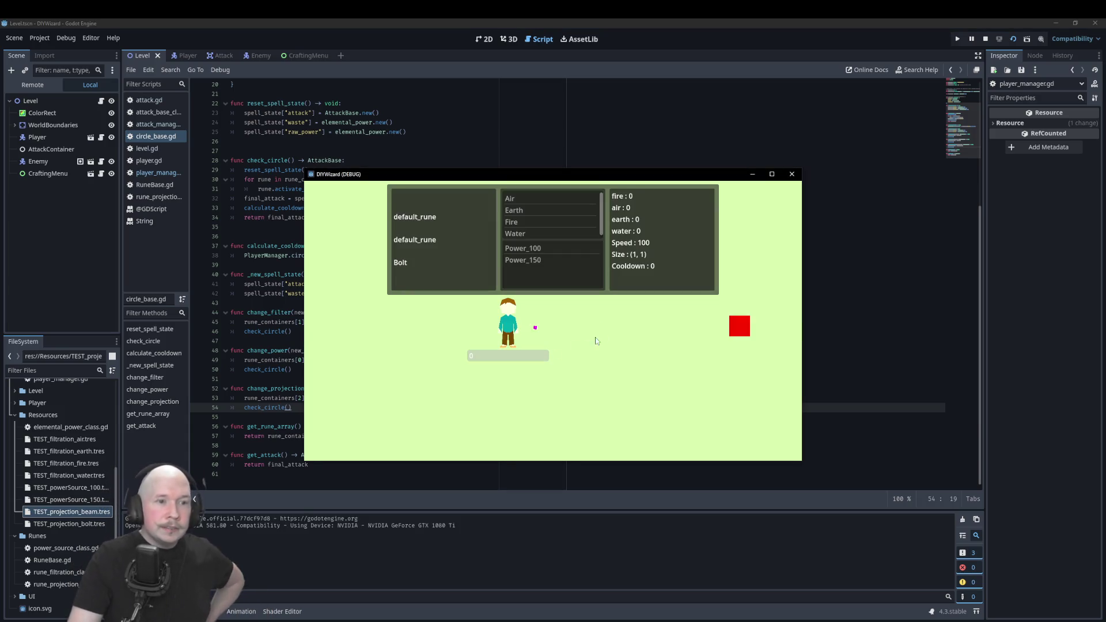
# In the running game, equip the Power_100 power rune and Fire element rune, then close it.
pyautogui.click(528, 250)
pyautogui.click(528, 252)
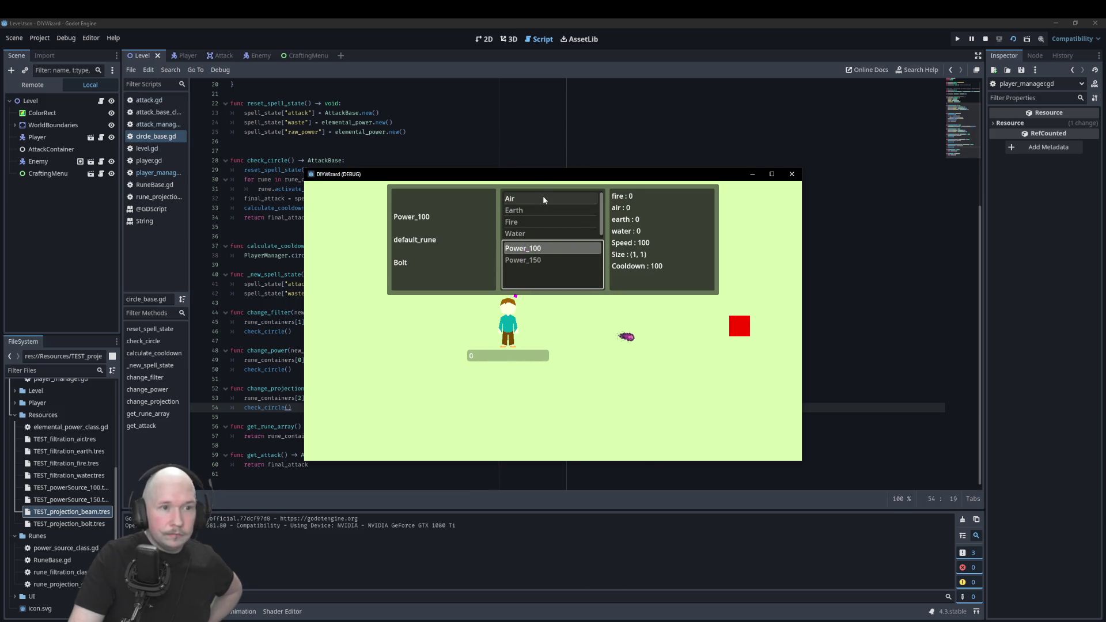
pyautogui.doubleClick(537, 222)
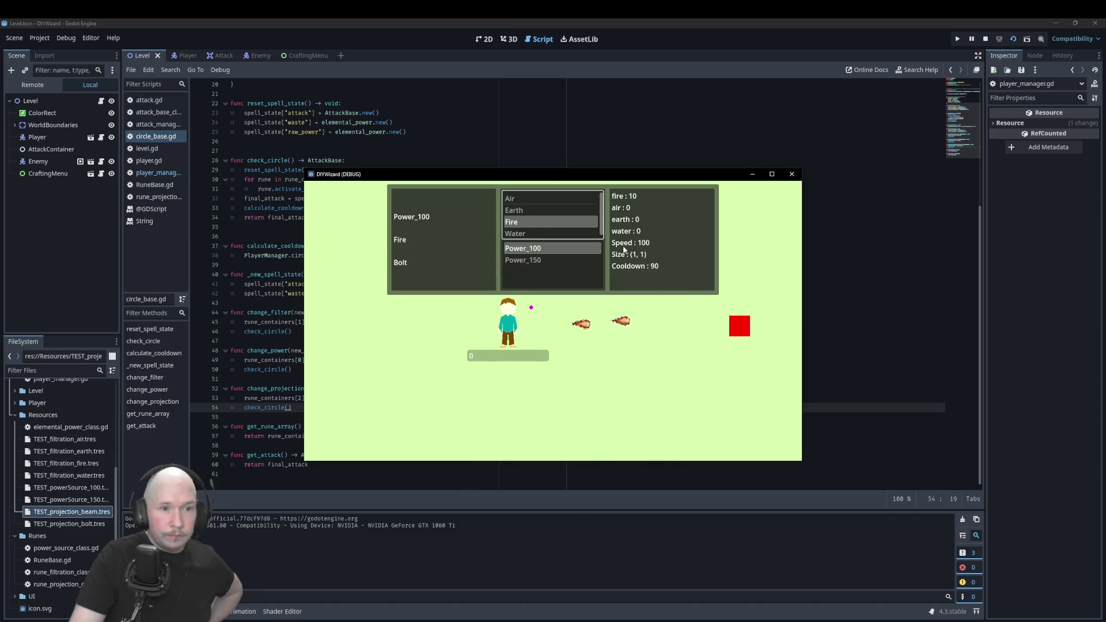
pyautogui.scroll(-1, 564, 228)
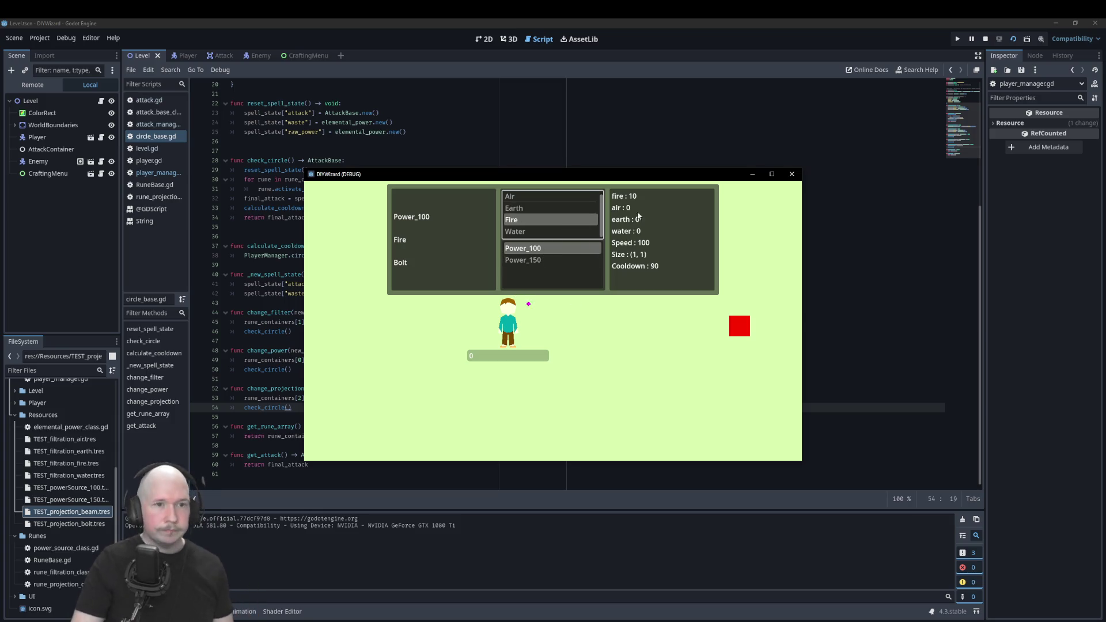
pyautogui.click(792, 175)
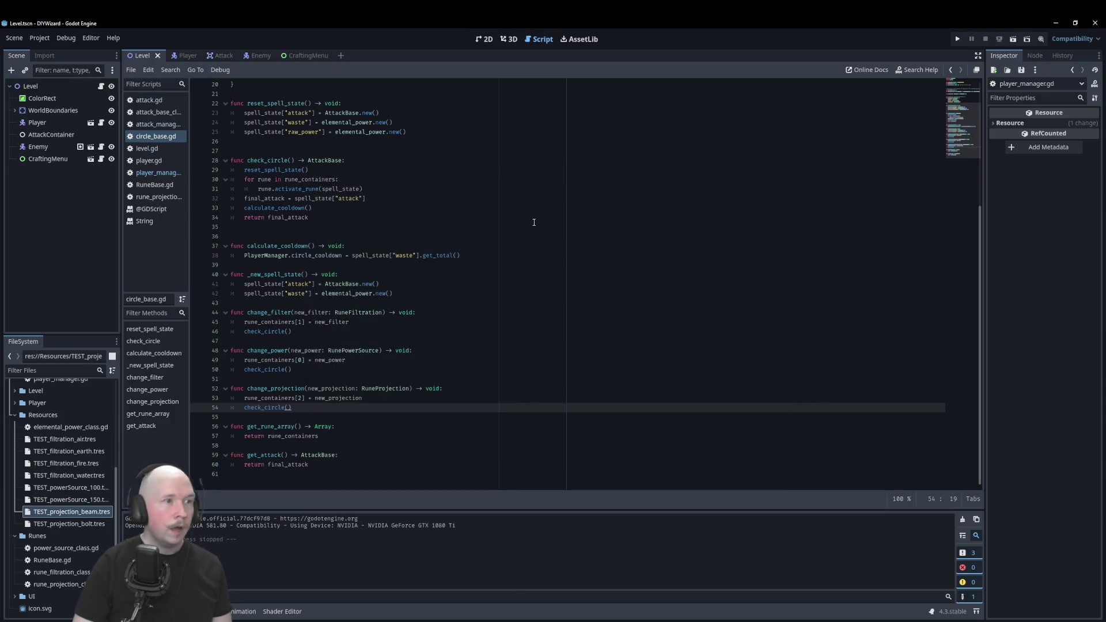
# Open the CraftingMenu scene in 2D and add an ItemList child under the rune inventory VBoxContainer.
pyautogui.click(299, 58)
pyautogui.click(300, 57)
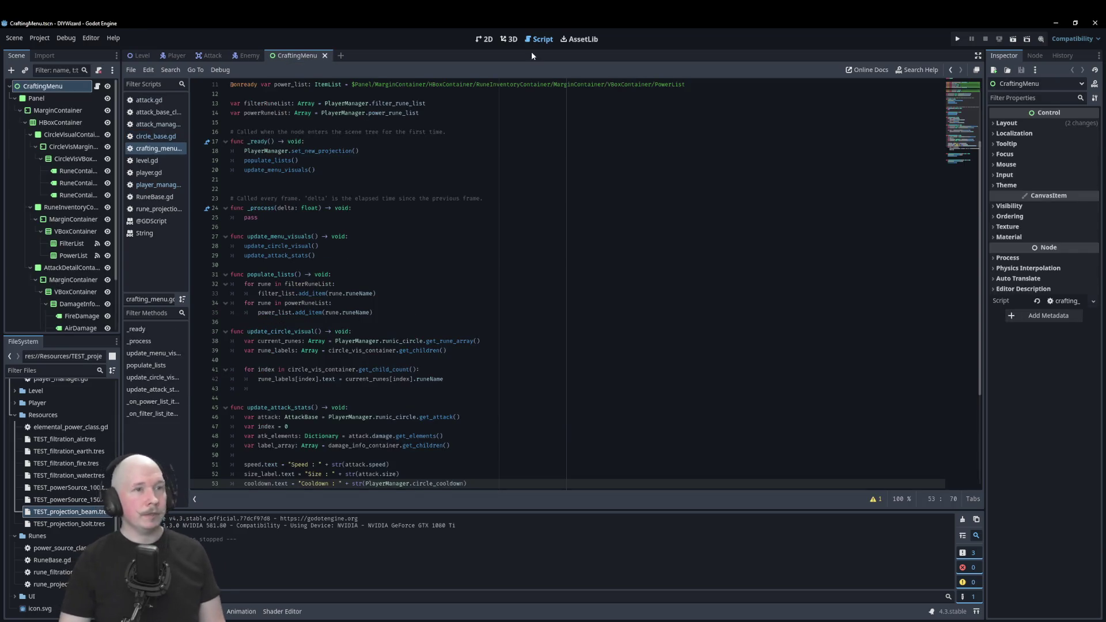
pyautogui.click(484, 39)
pyautogui.click(72, 231)
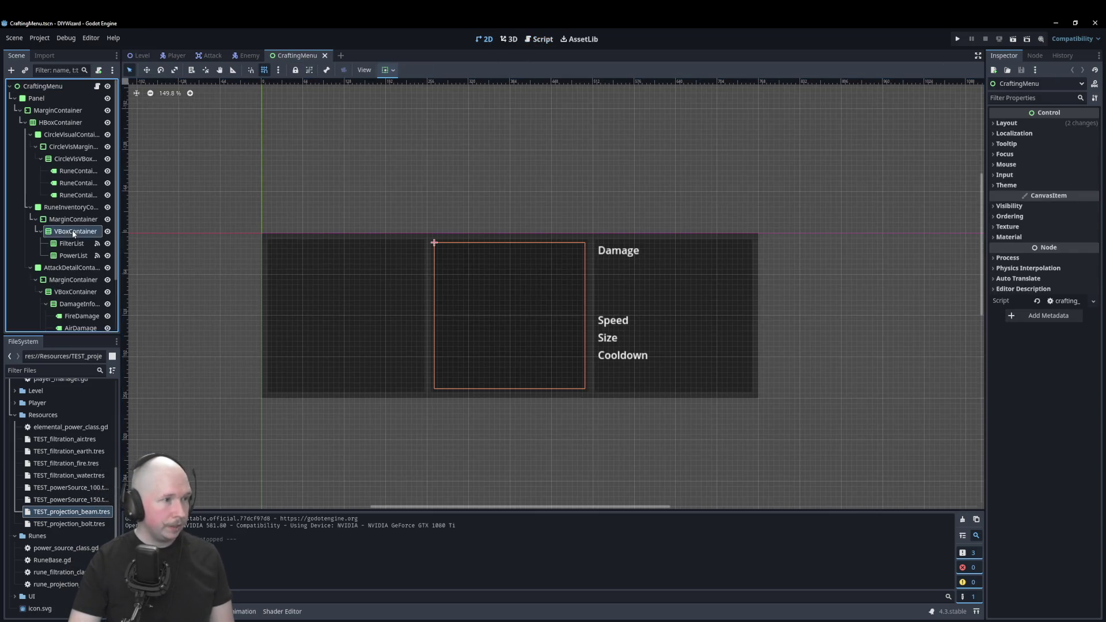
pyautogui.rightClick(72, 231)
pyautogui.click(104, 237)
pyautogui.write('itemlist')
pyautogui.press('Return')
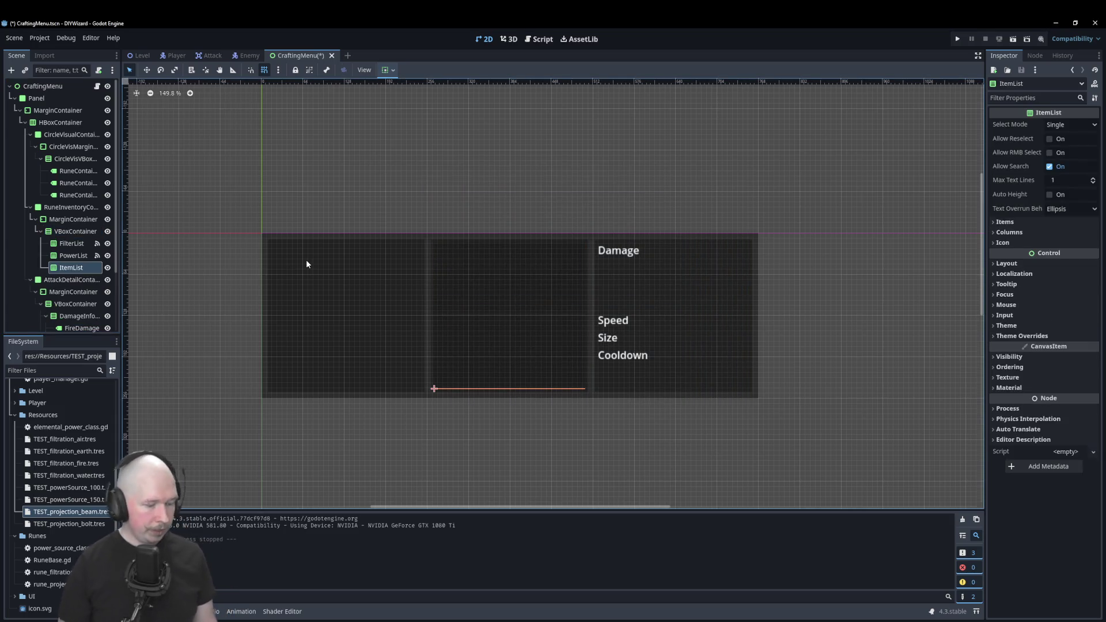
# Rename the new ItemList to ProjectionList and show its signals in the Node dock.
pyautogui.press('F2')
pyautogui.press('Delete')
pyautogui.press('Delete')
pyautogui.press('Delete')
pyautogui.write('rojection')
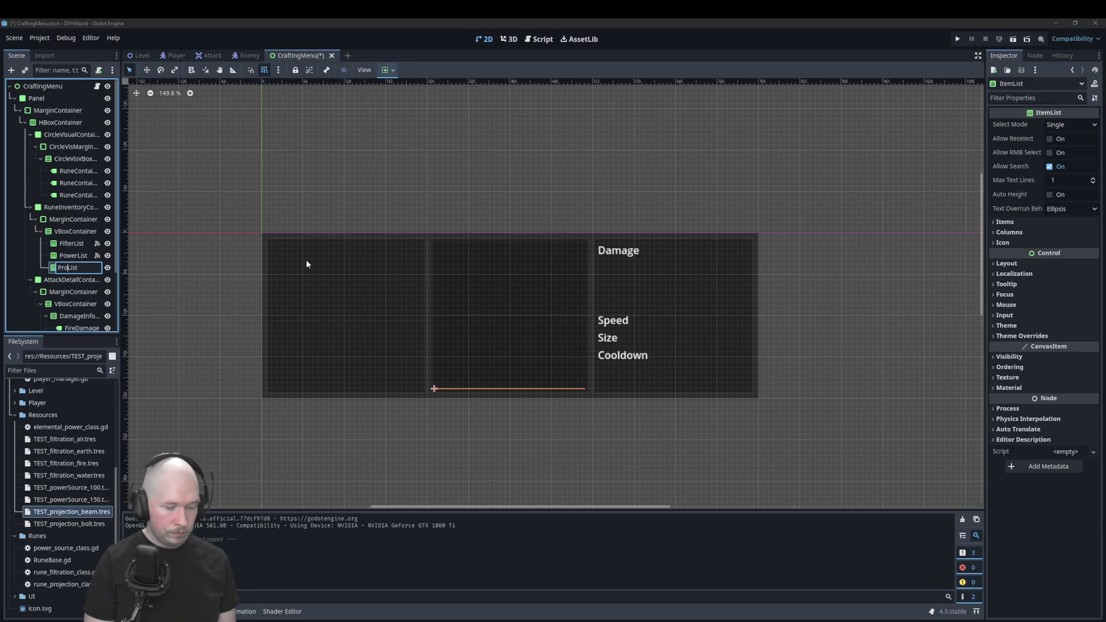
pyautogui.press('Return')
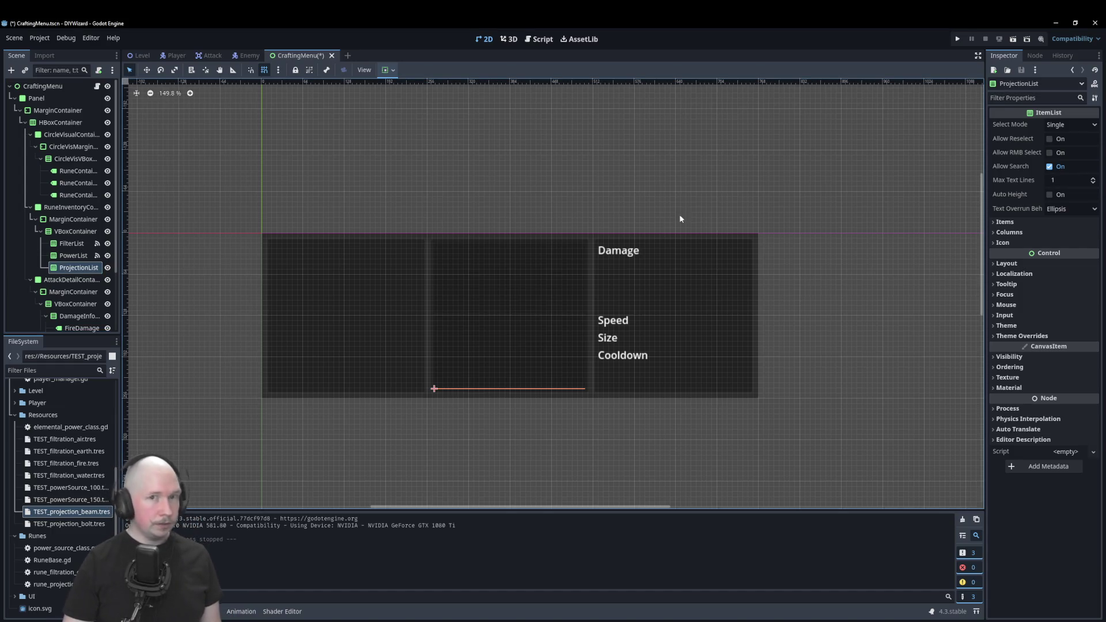
pyautogui.click(1040, 55)
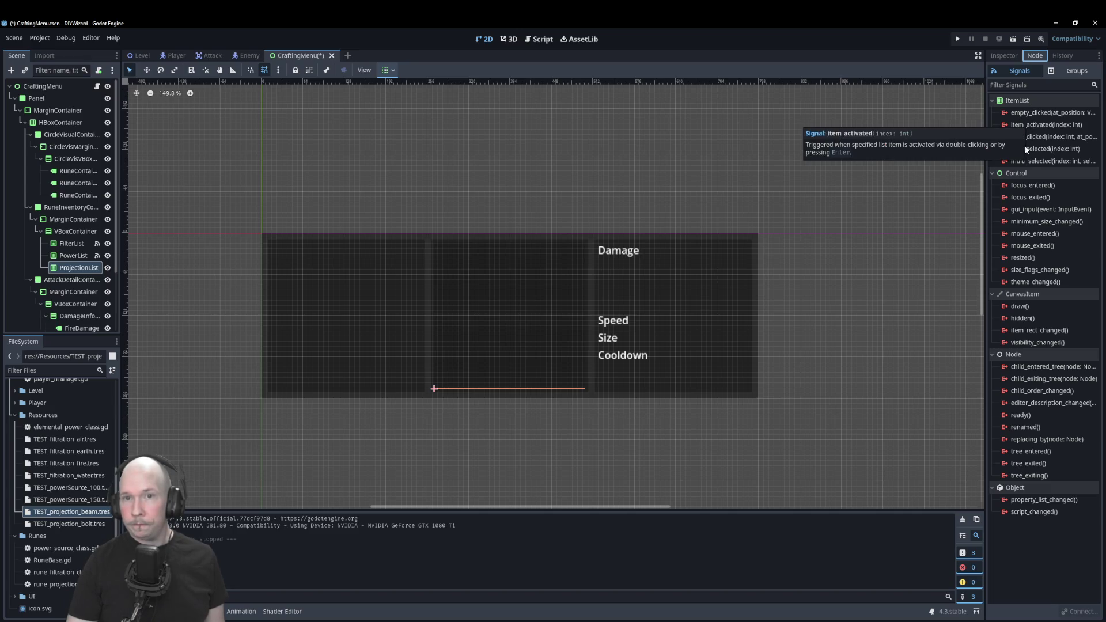
# Connect item_activated to a new handler and paste in the filter handler's two body lines.
pyautogui.doubleClick(1037, 124)
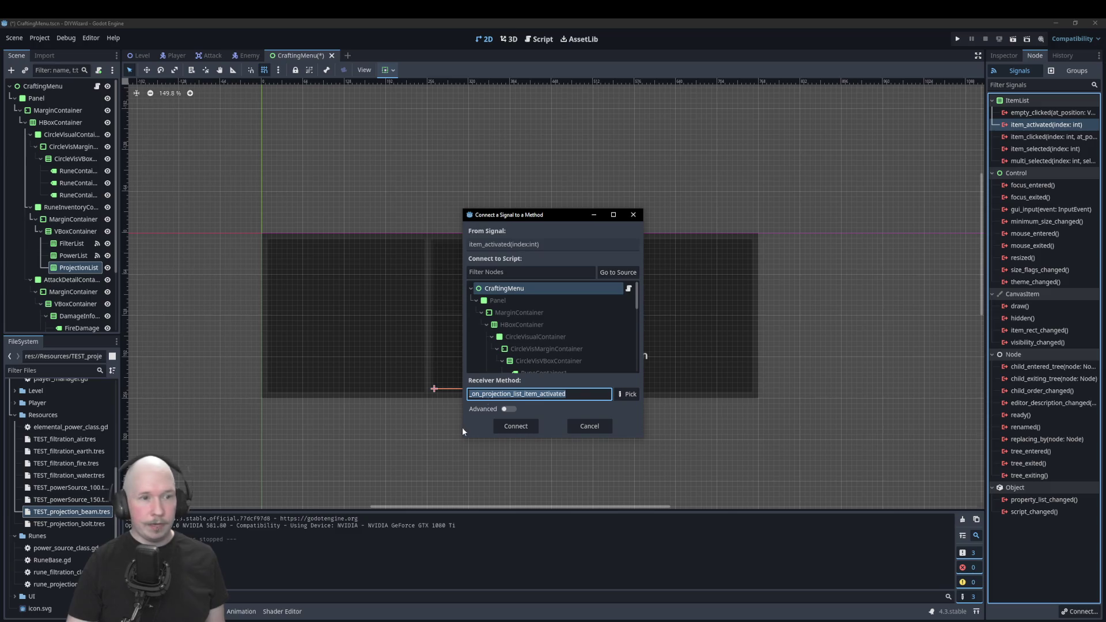
pyautogui.click(516, 426)
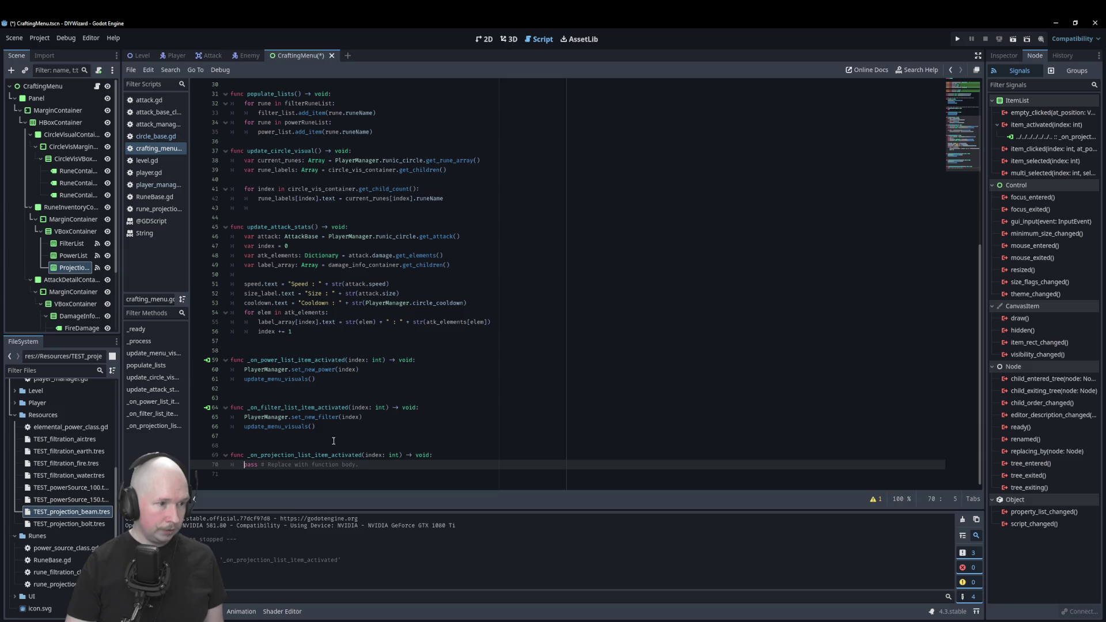
pyautogui.moveTo(332, 430); pyautogui.dragTo(200, 420)
pyautogui.hotkey('ctrl', 'c')
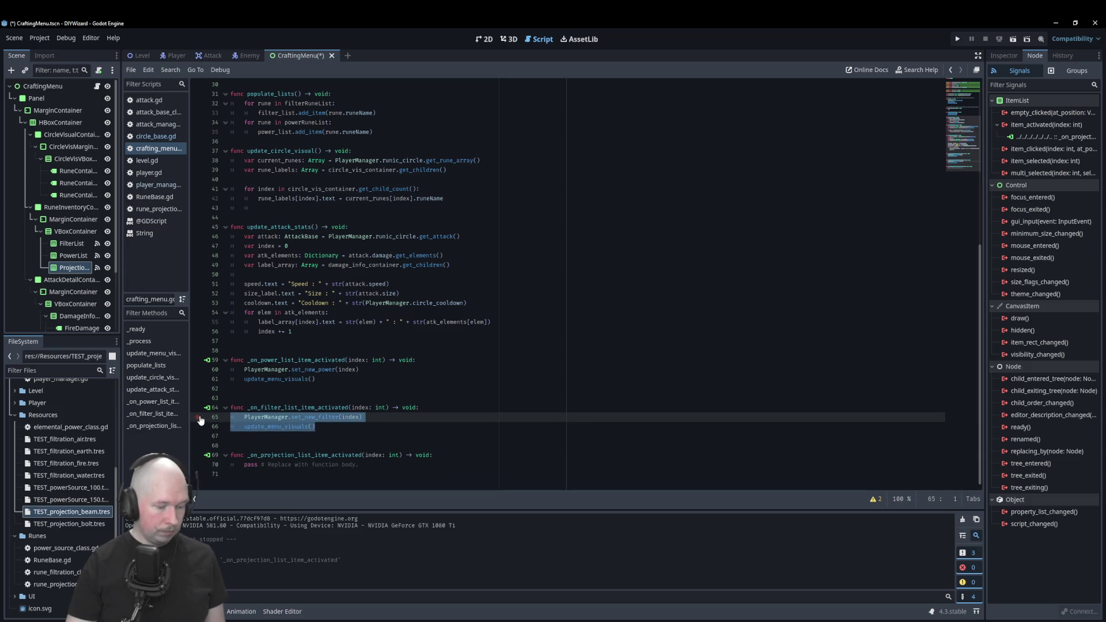
pyautogui.moveTo(292, 465); pyautogui.dragTo(227, 465)
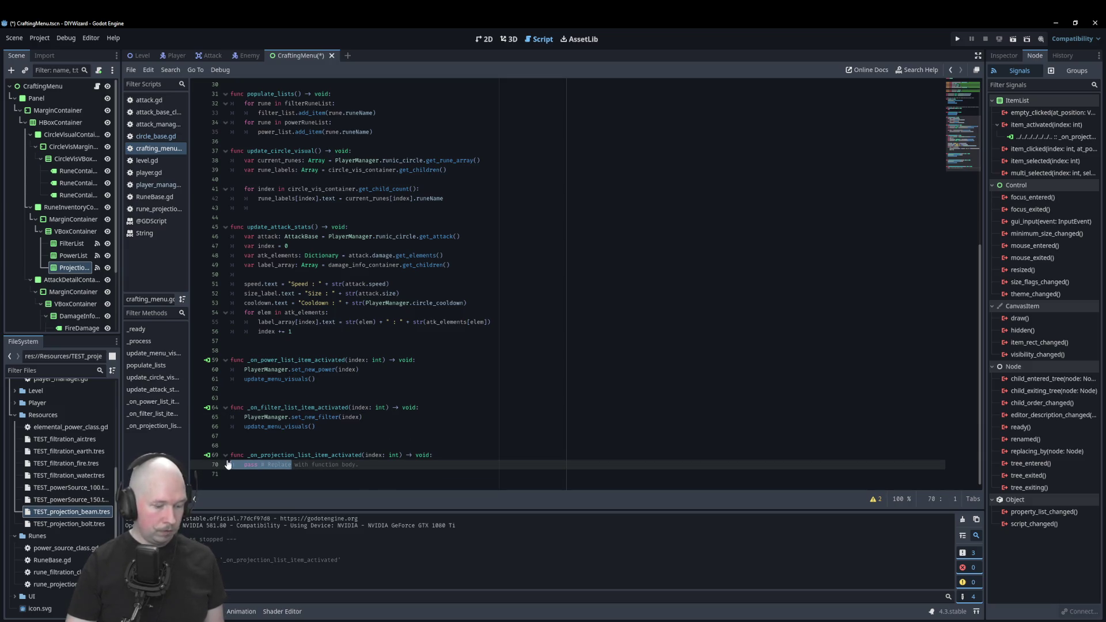
pyautogui.hotkey('ctrl', 'v')
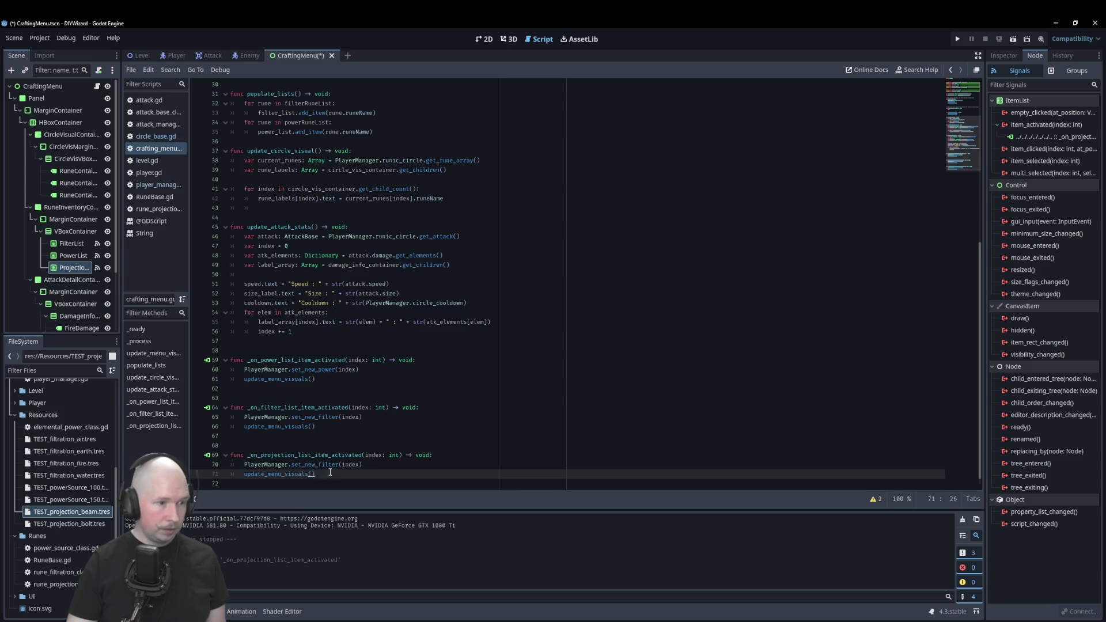
# Change the pasted set_new_filter call to set_new_projection and save.
pyautogui.click(336, 464)
pyautogui.press('BackSpace')
pyautogui.press('BackSpace')
pyautogui.press('BackSpace')
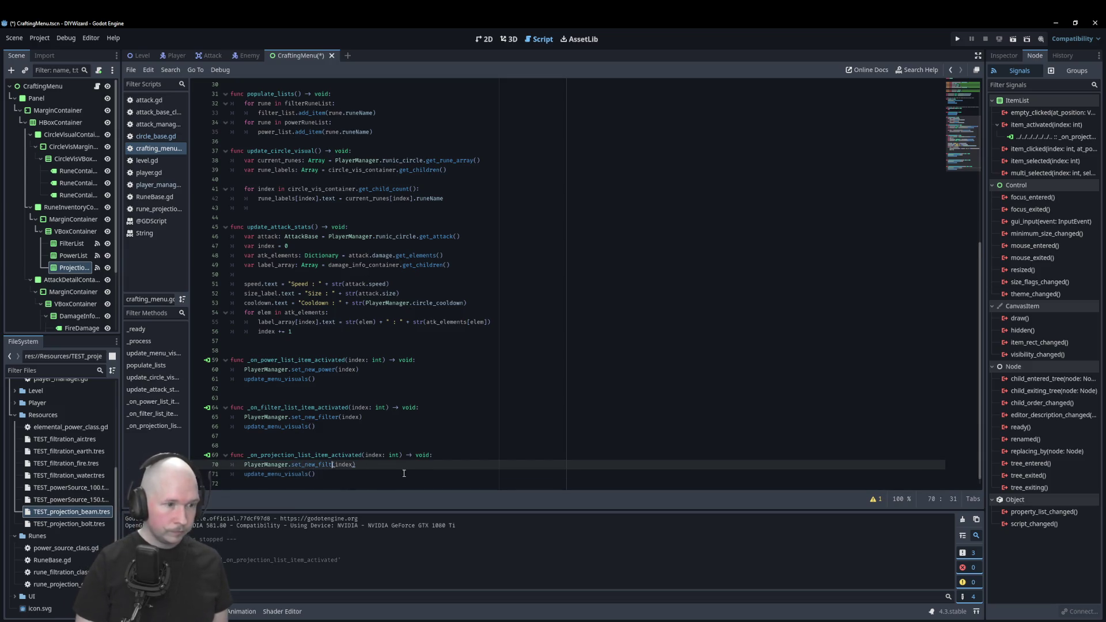
pyautogui.press('BackSpace')
pyautogui.press('BackSpace')
pyautogui.write('proj')
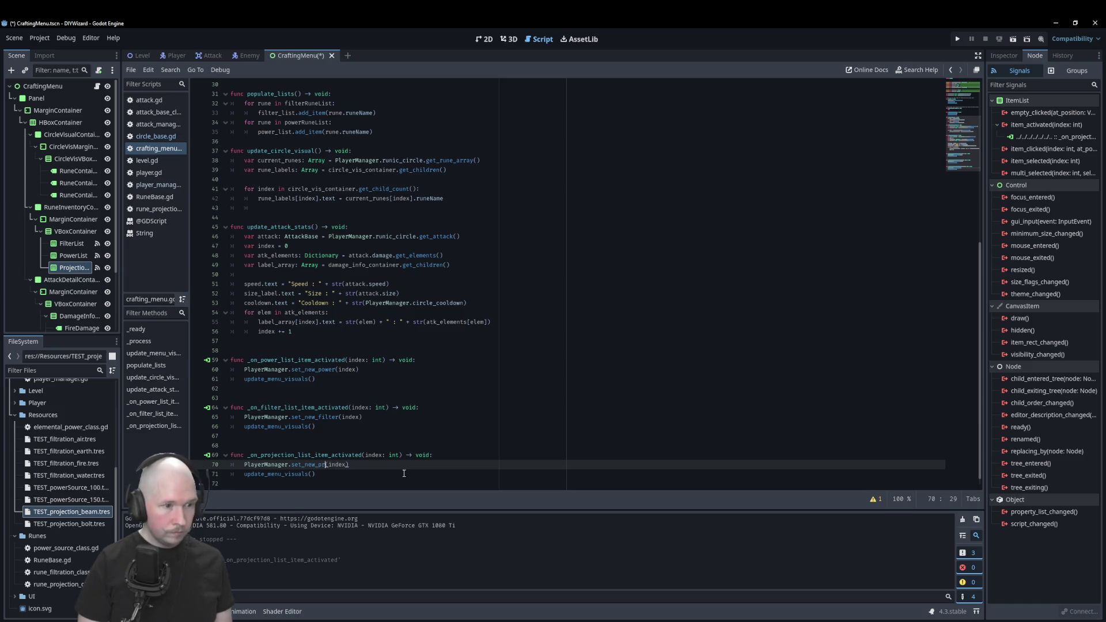
pyautogui.press('Return')
pyautogui.hotkey('ctrl', 's')
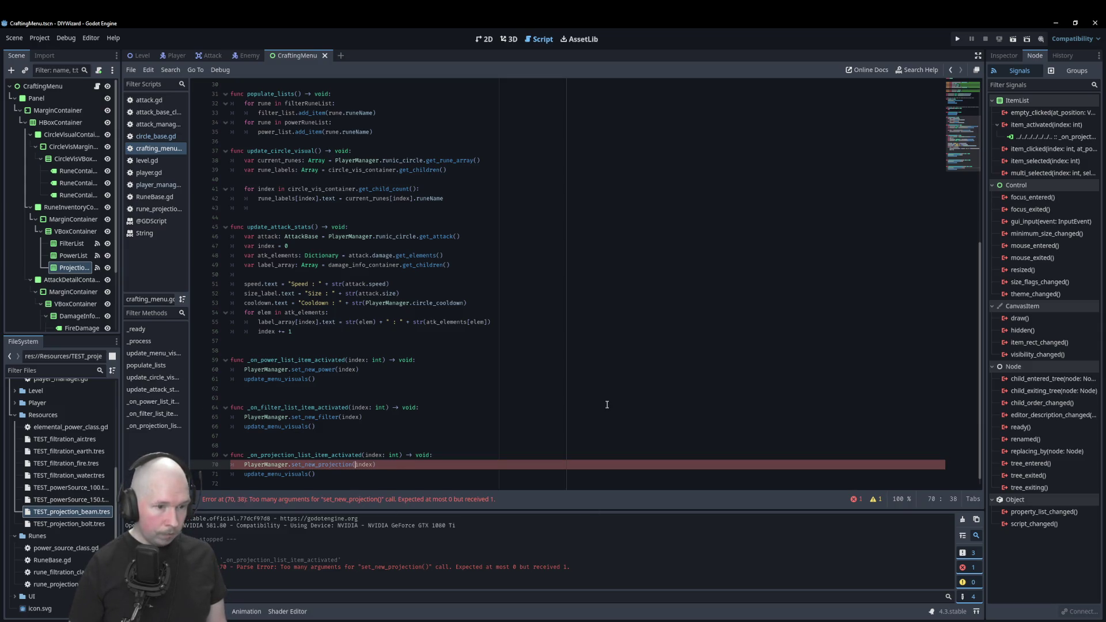
# Give set_new_projection a projection_index: int parameter and index projection_rune_list[projection_index] in player_manager.gd.
pyautogui.click(161, 138)
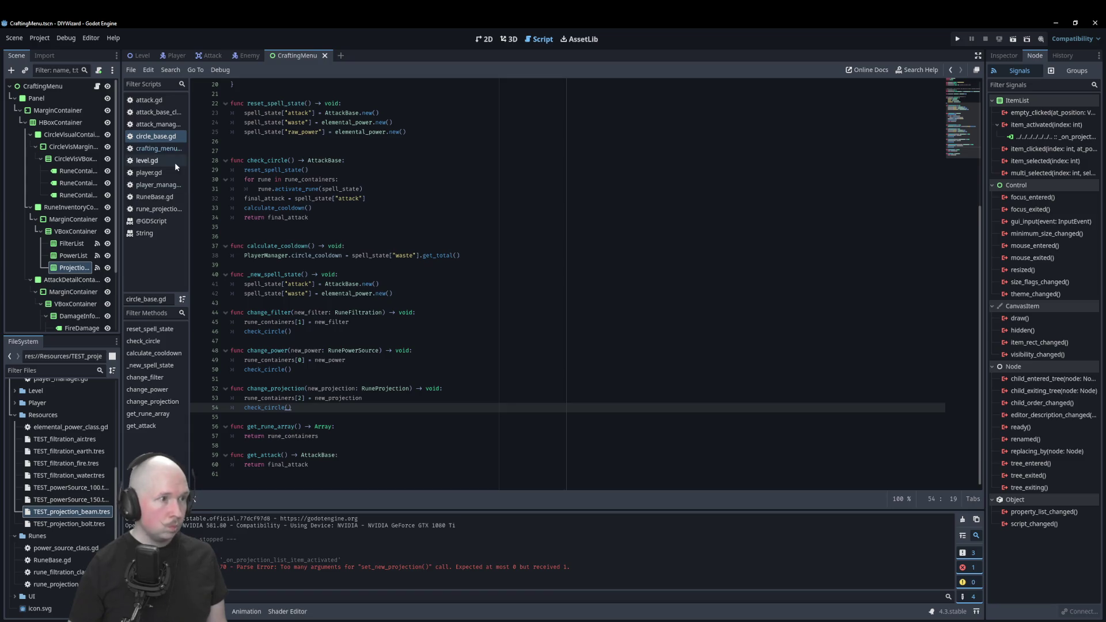
pyautogui.click(159, 148)
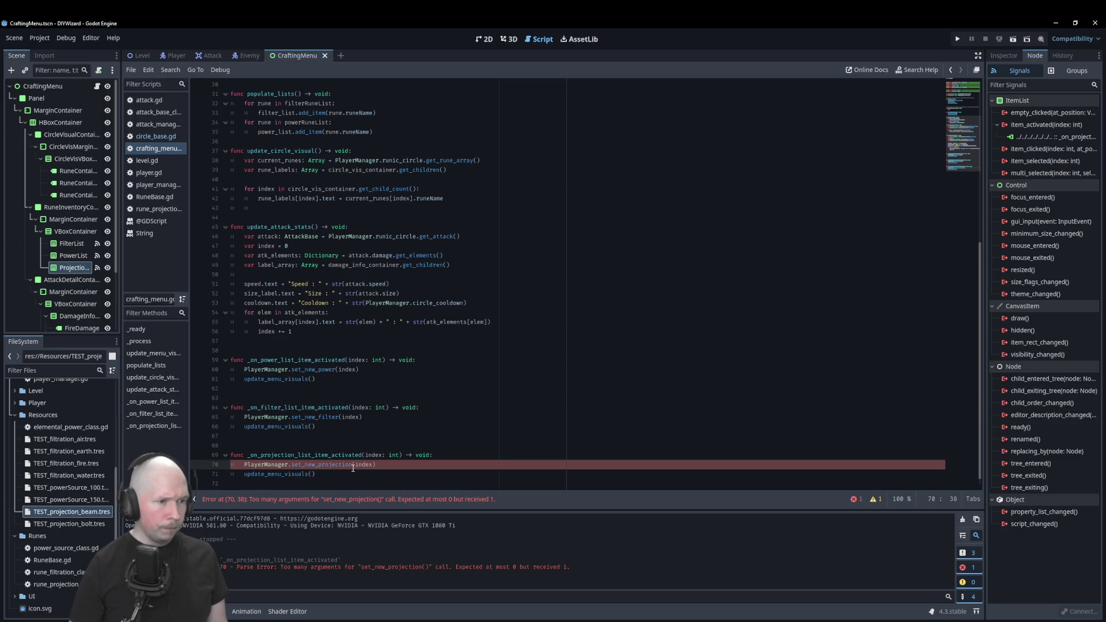
pyautogui.click(157, 184)
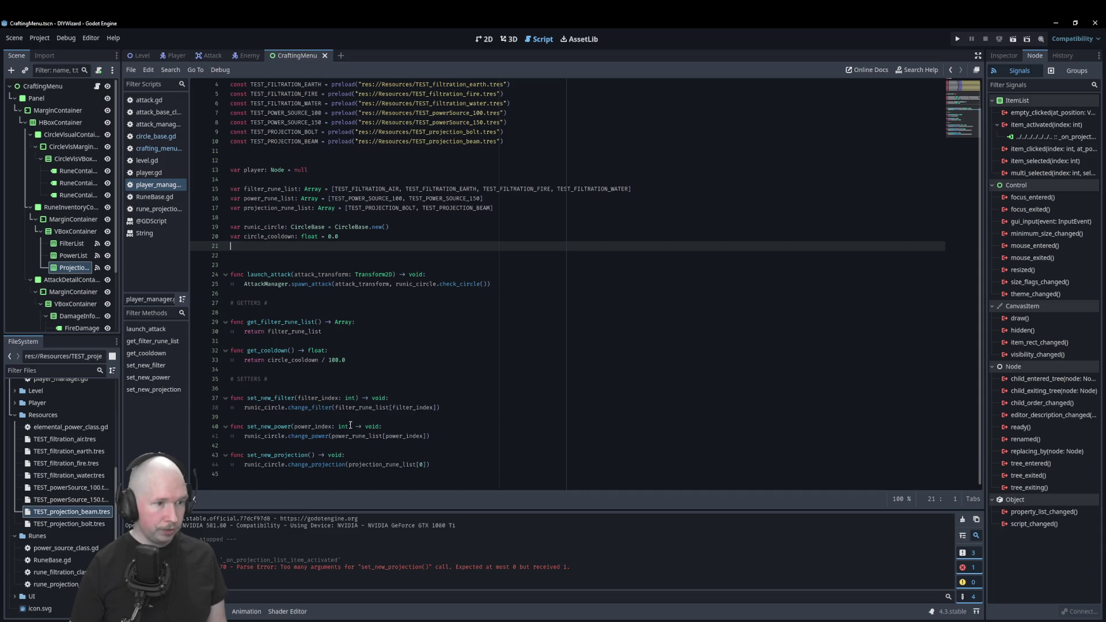
pyautogui.moveTo(349, 426)
pyautogui.mouseDown()
pyautogui.moveTo(279, 427)
pyautogui.moveTo(294, 427)
pyautogui.mouseUp()
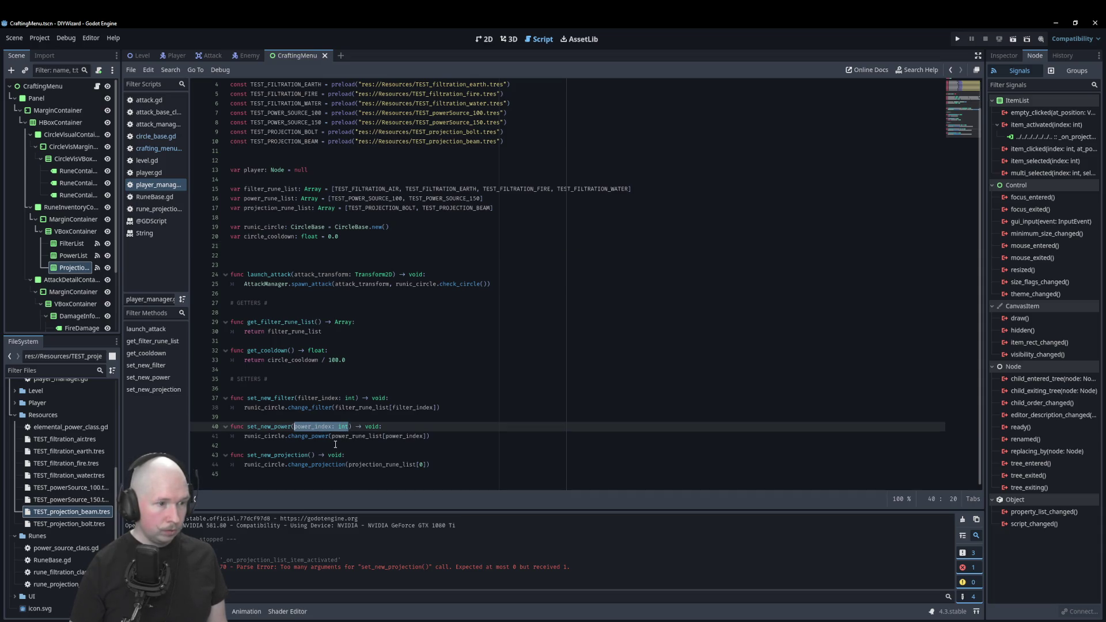
pyautogui.click(312, 455)
pyautogui.write('projection_index')
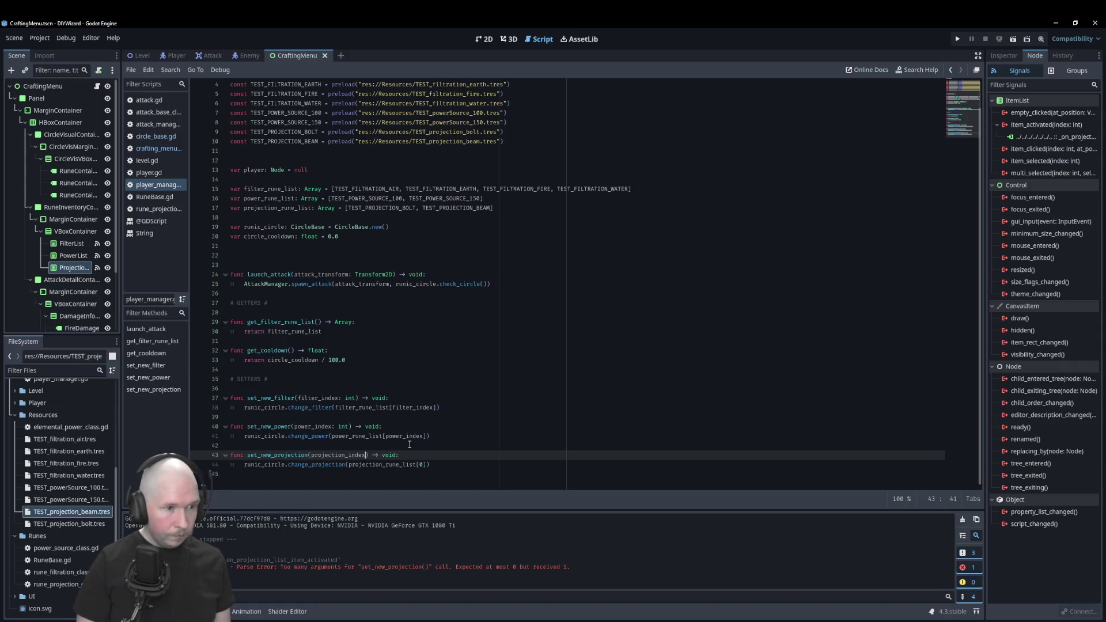
pyautogui.write(': int')
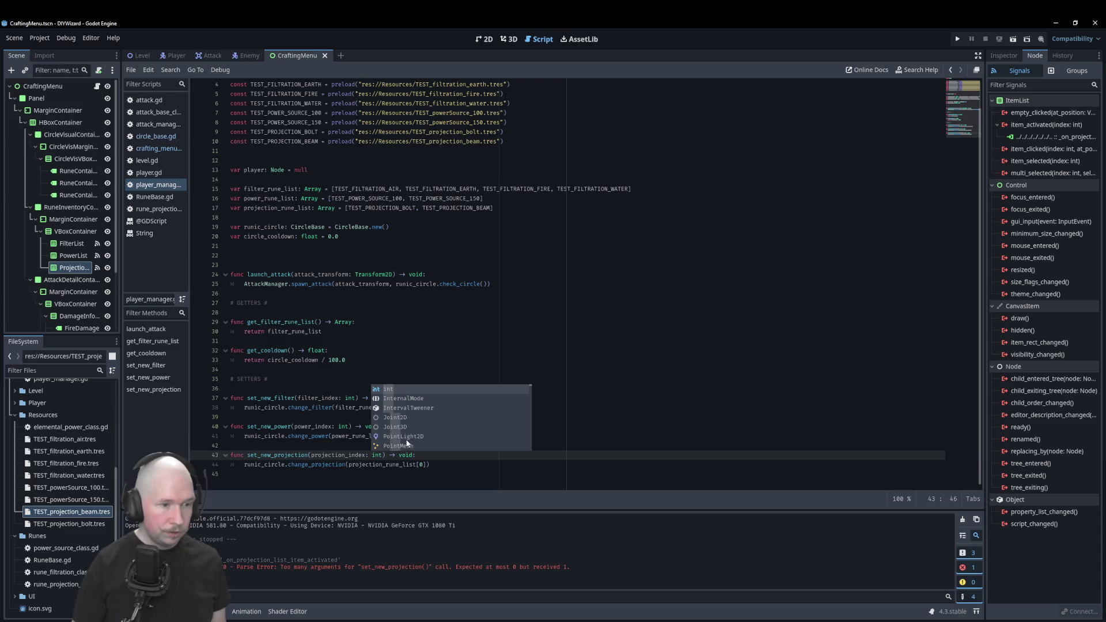
pyautogui.click(436, 465)
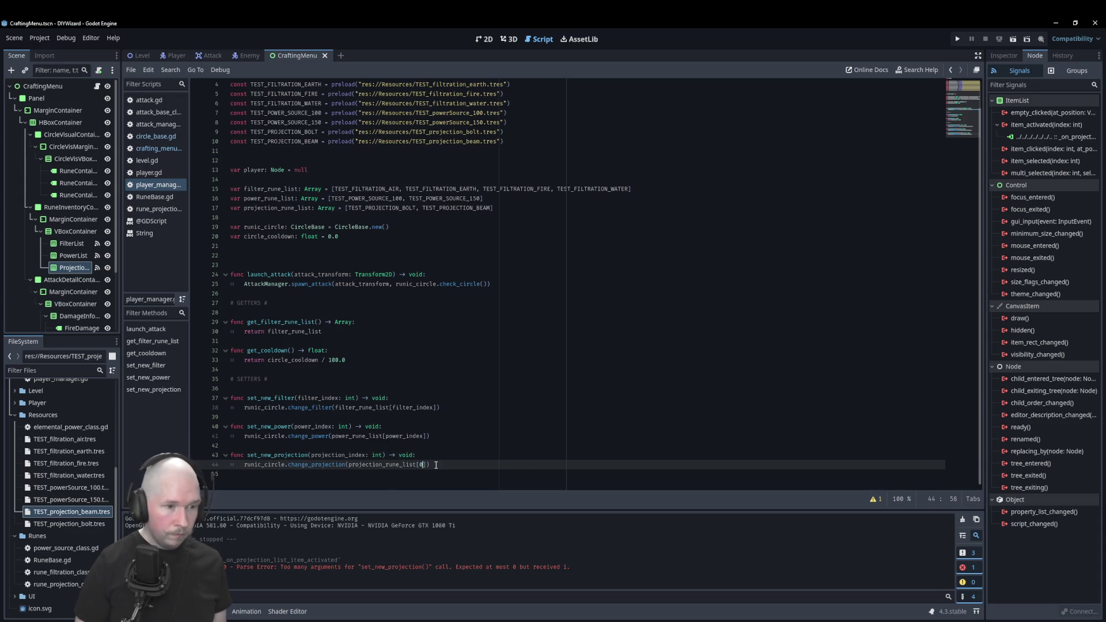
pyautogui.write('proje')
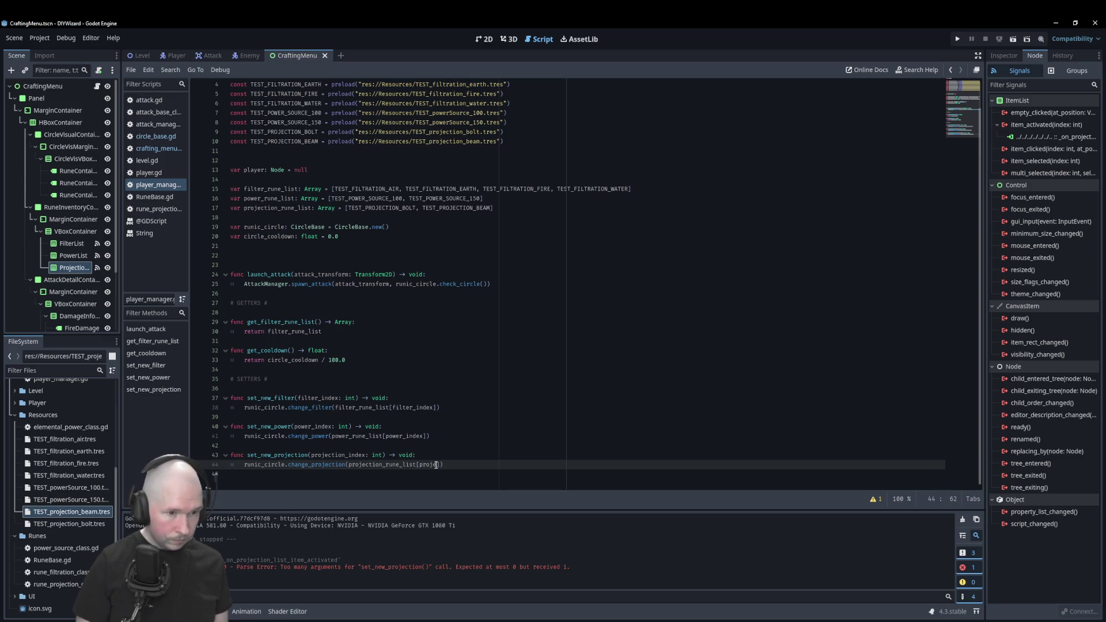
pyautogui.write('ction_inde')
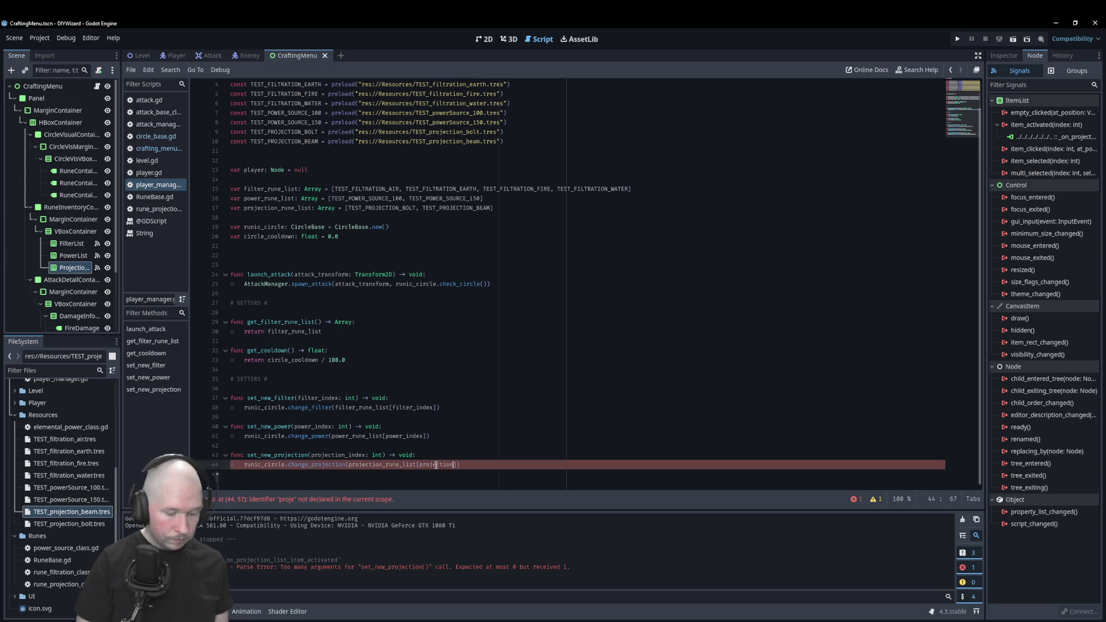
pyautogui.write('x')
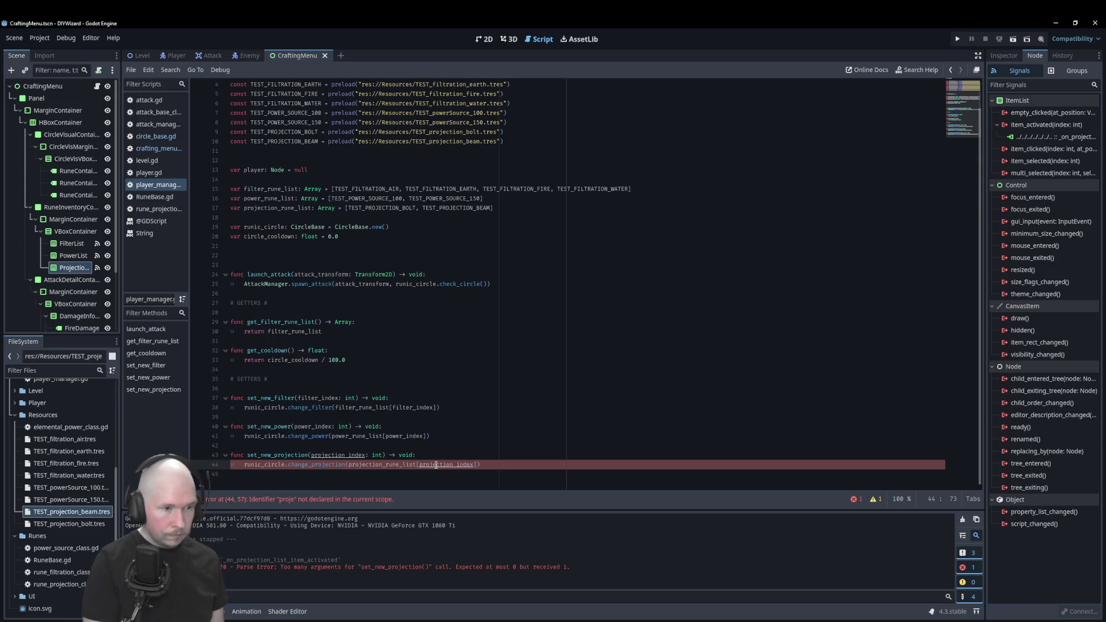
pyautogui.click(406, 389)
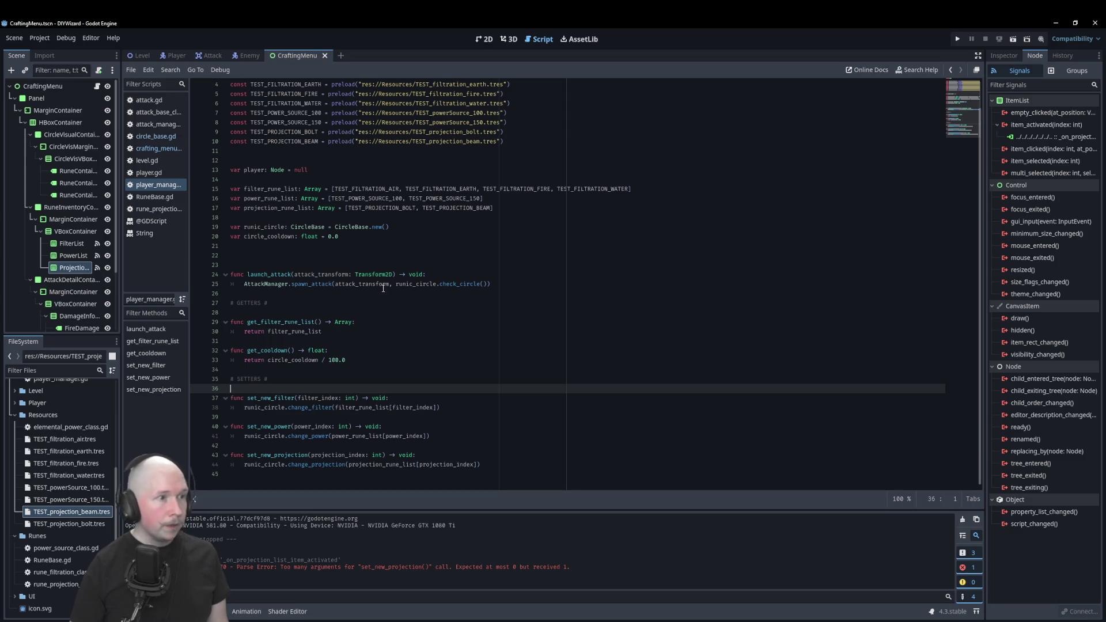
pyautogui.click(167, 150)
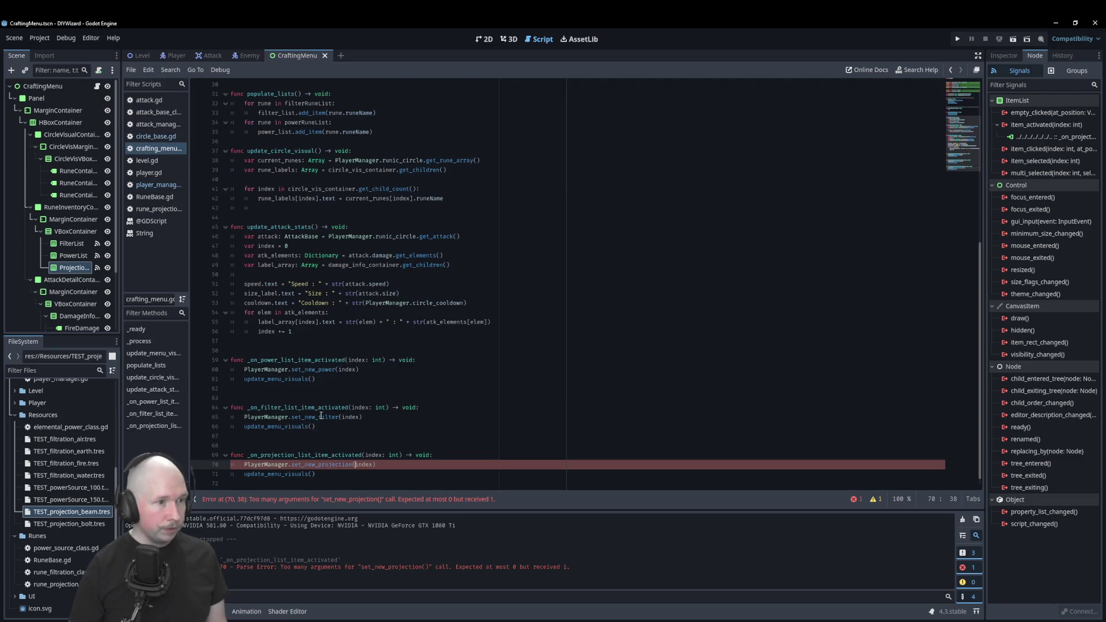
# Delete the PlayerManager.set_new_projection() line and its empty line from _ready in crafting_menu.gd.
pyautogui.scroll(7, 374, 241)
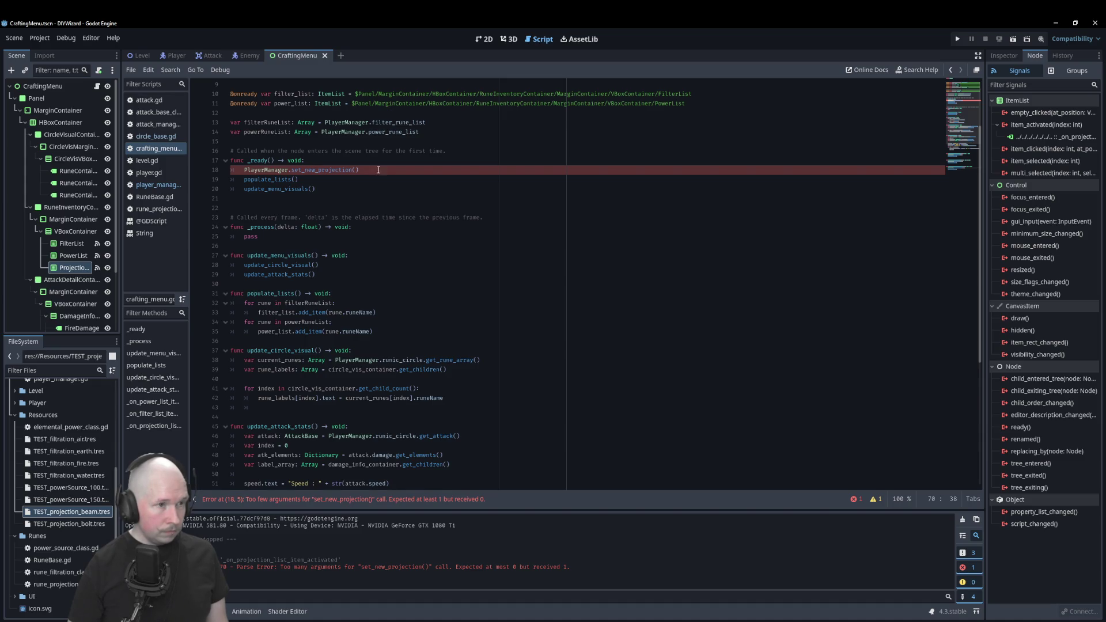
pyautogui.moveTo(375, 172); pyautogui.dragTo(229, 177)
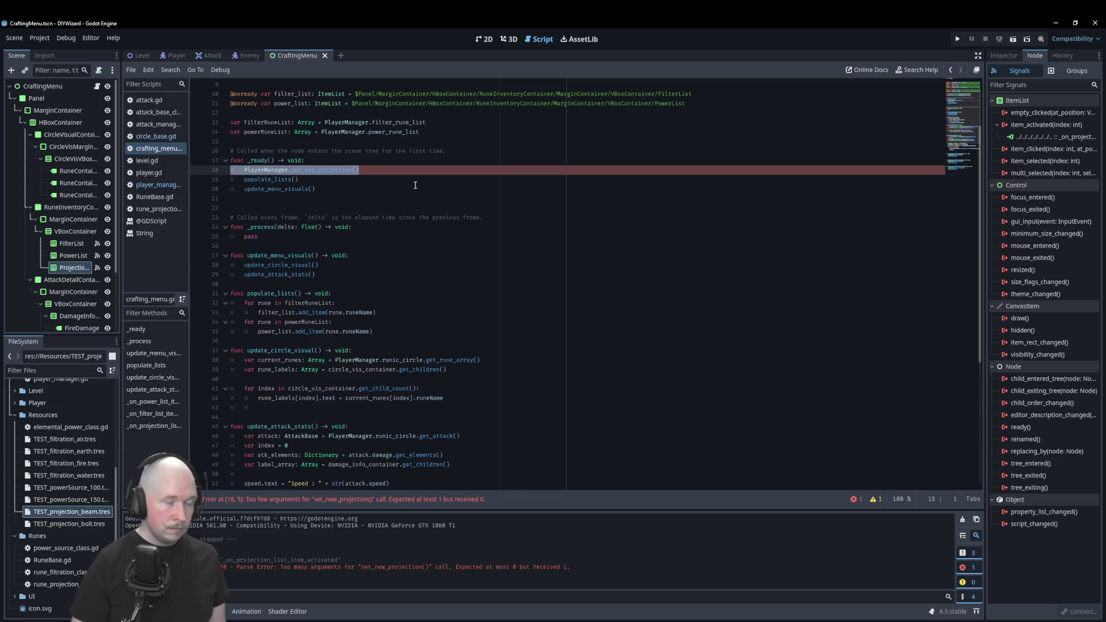
pyautogui.press('Delete')
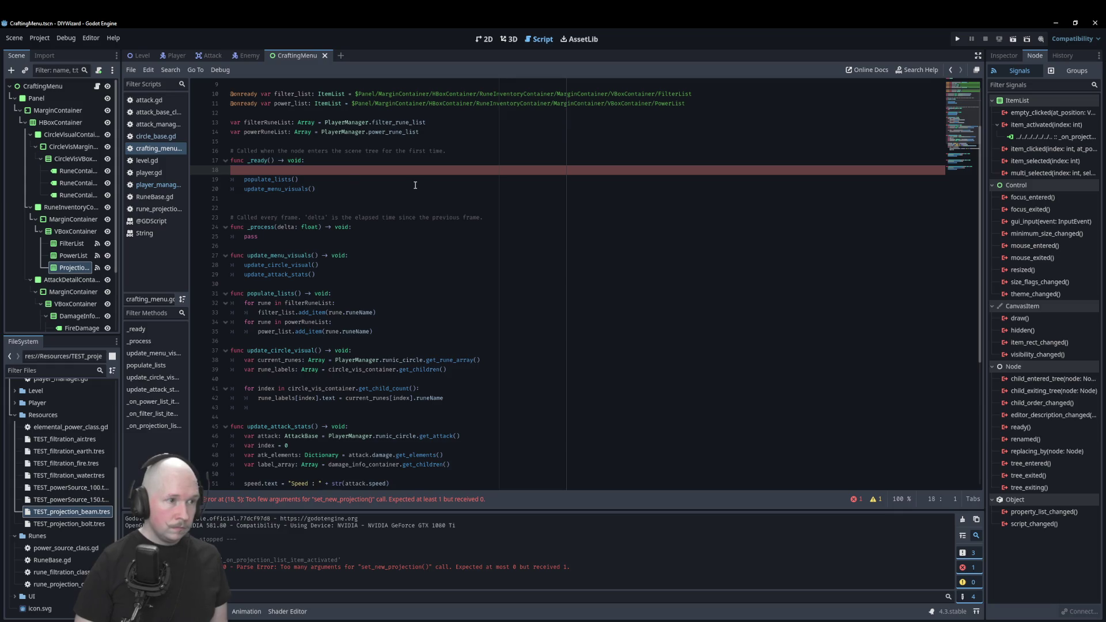
pyautogui.press('BackSpace')
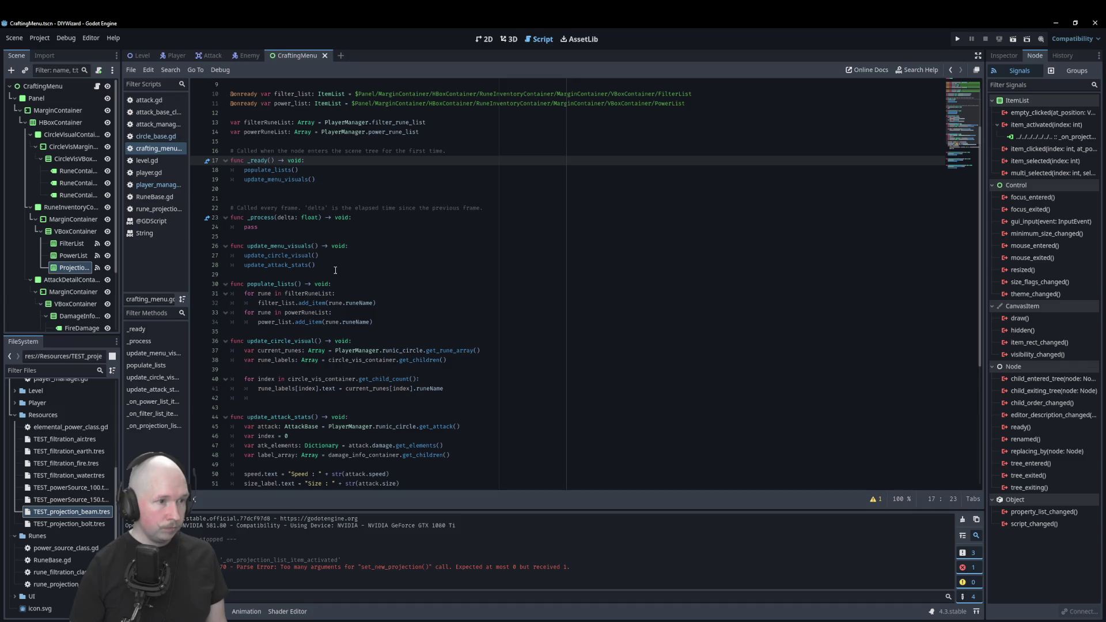
pyautogui.click(412, 318)
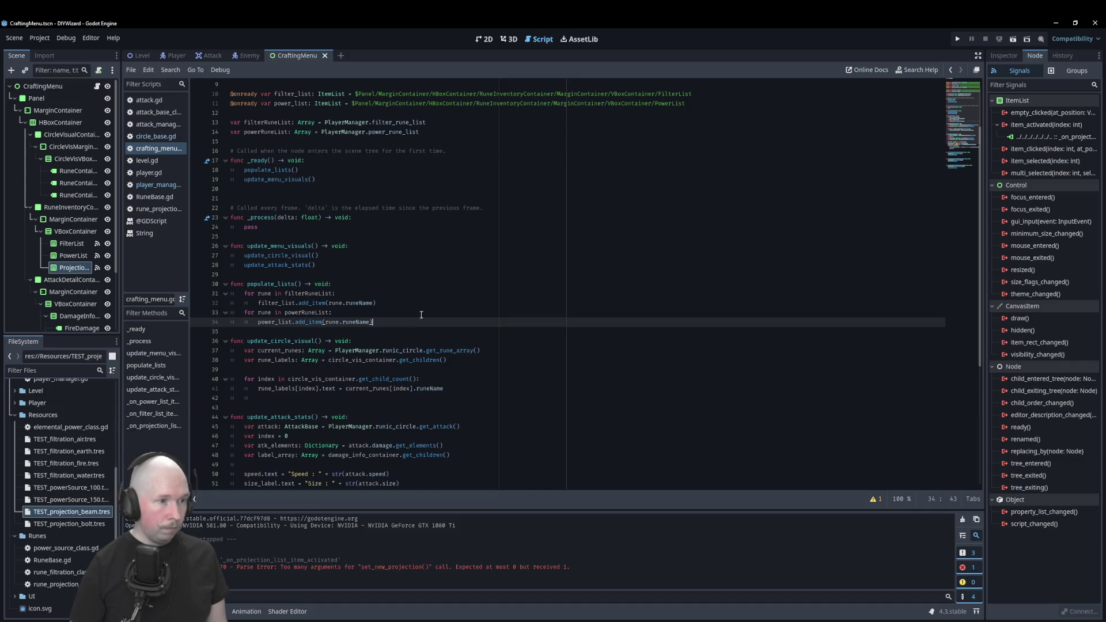
# Duplicate the power rune loop in populate_lists.
pyautogui.hotkey('shift', 'Home')
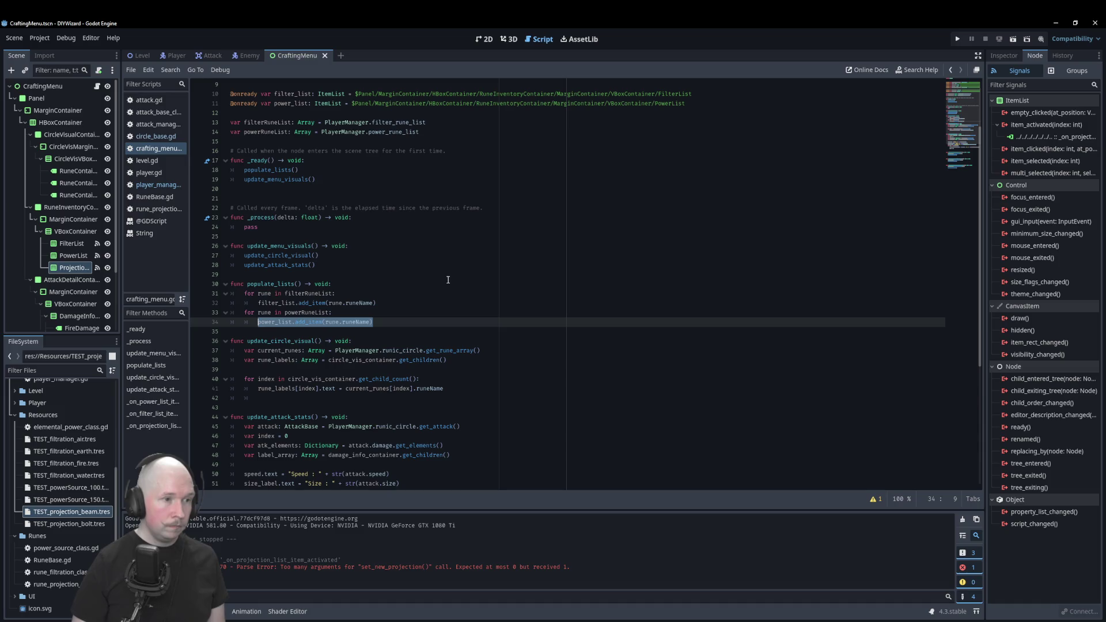
pyautogui.hotkey('shift', 'Home')
pyautogui.hotkey('shift', 'Up')
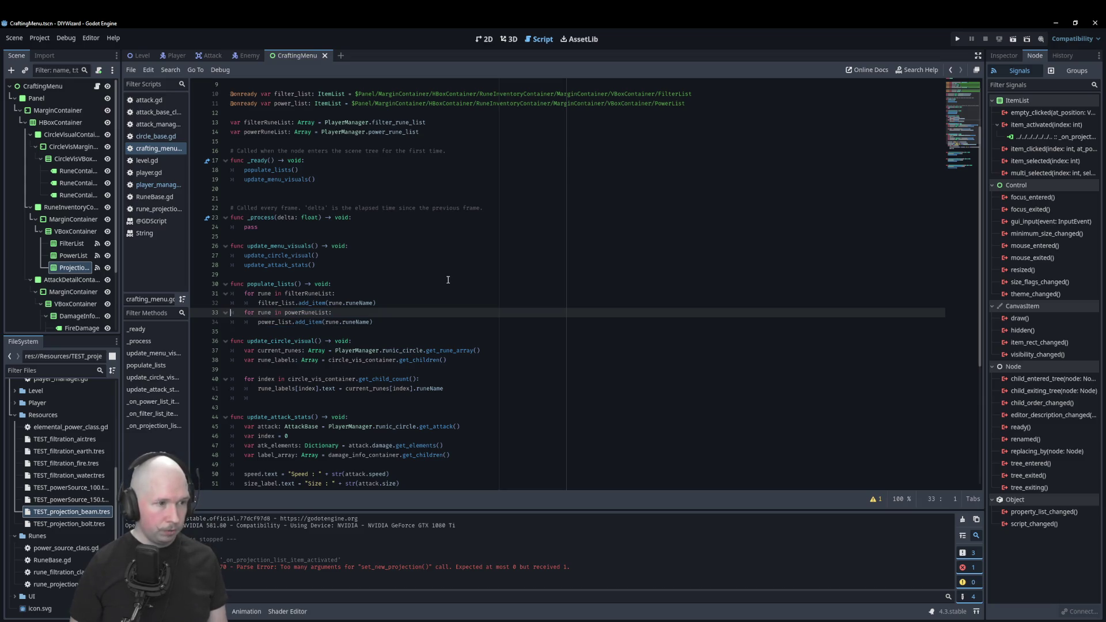
pyautogui.hotkey('shift', 'Down')
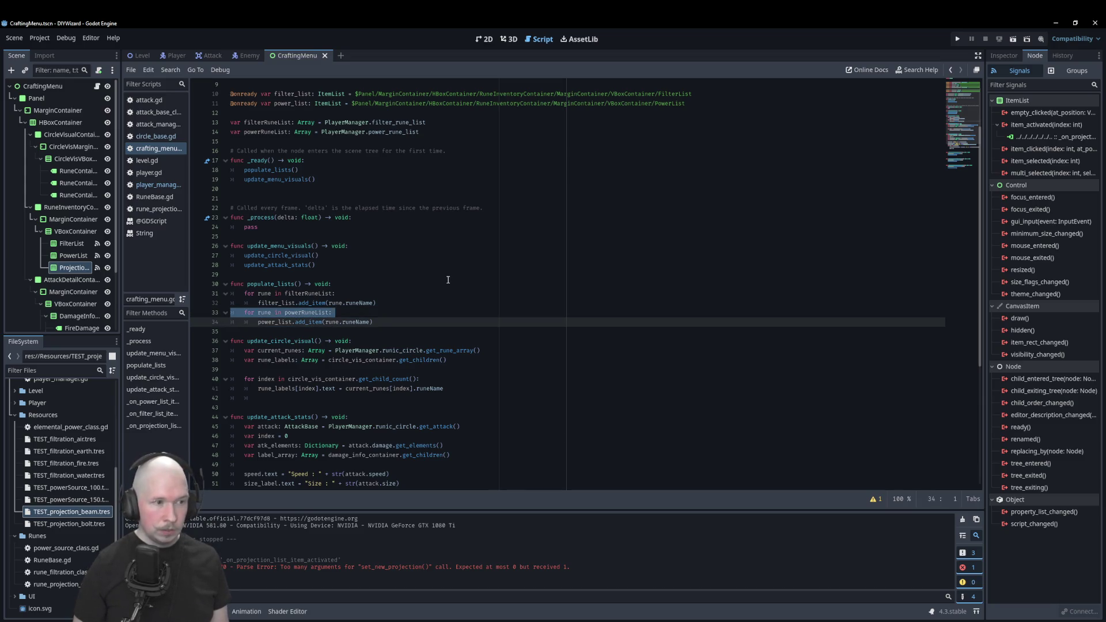
pyautogui.hotkey('shift', 'Up')
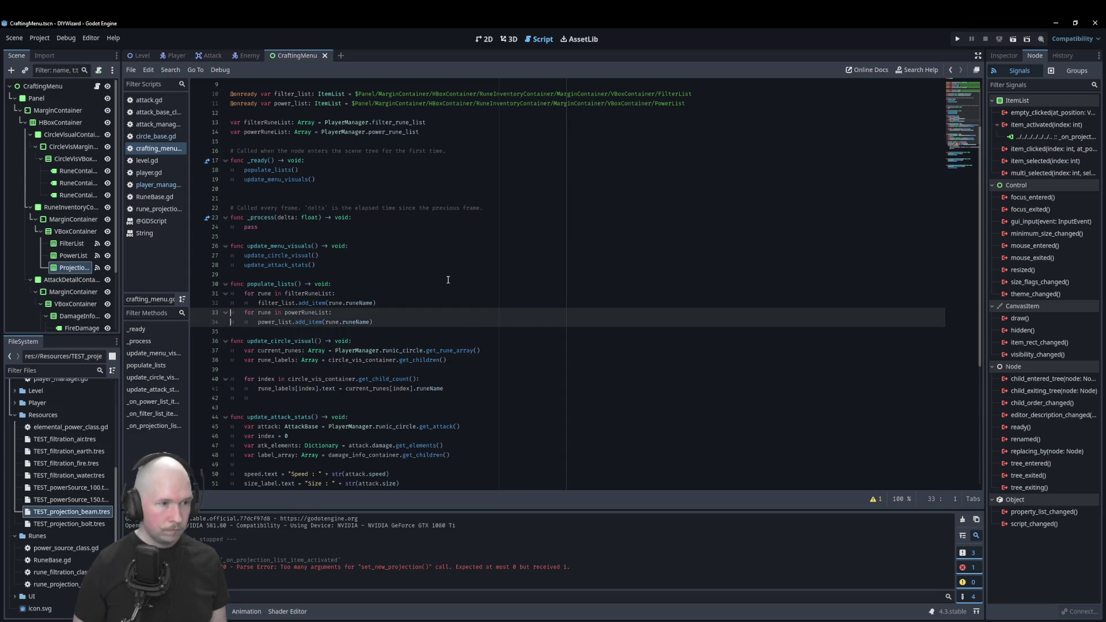
pyautogui.hotkey('ctrl', 'shift', 'd')
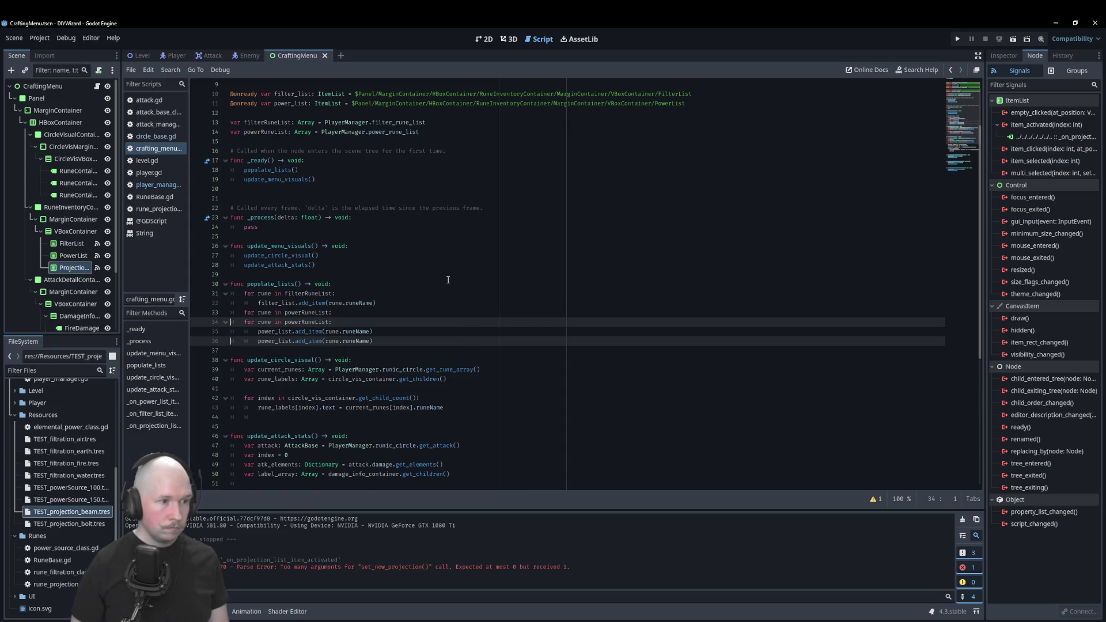
pyautogui.hotkey('alt', 'Down')
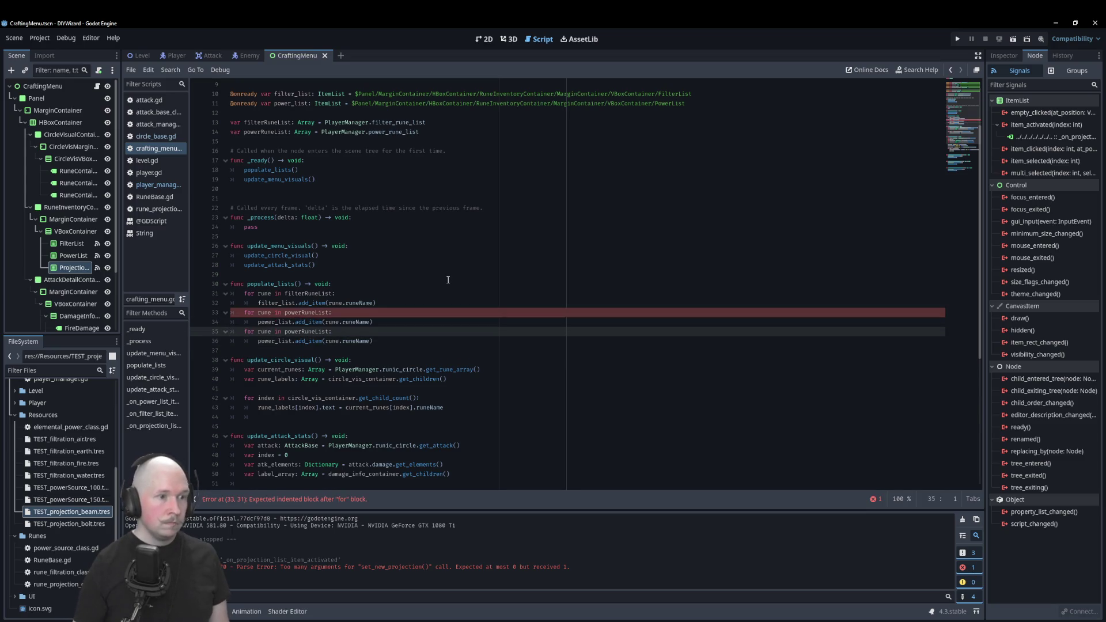
pyautogui.scroll(3, 448, 280)
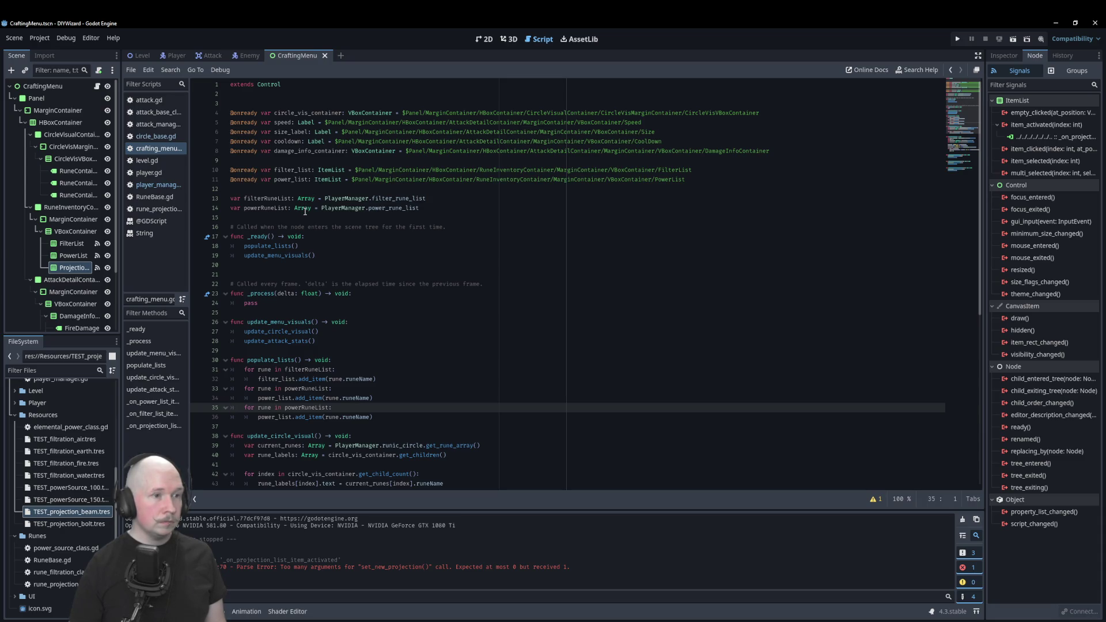
pyautogui.click(450, 206)
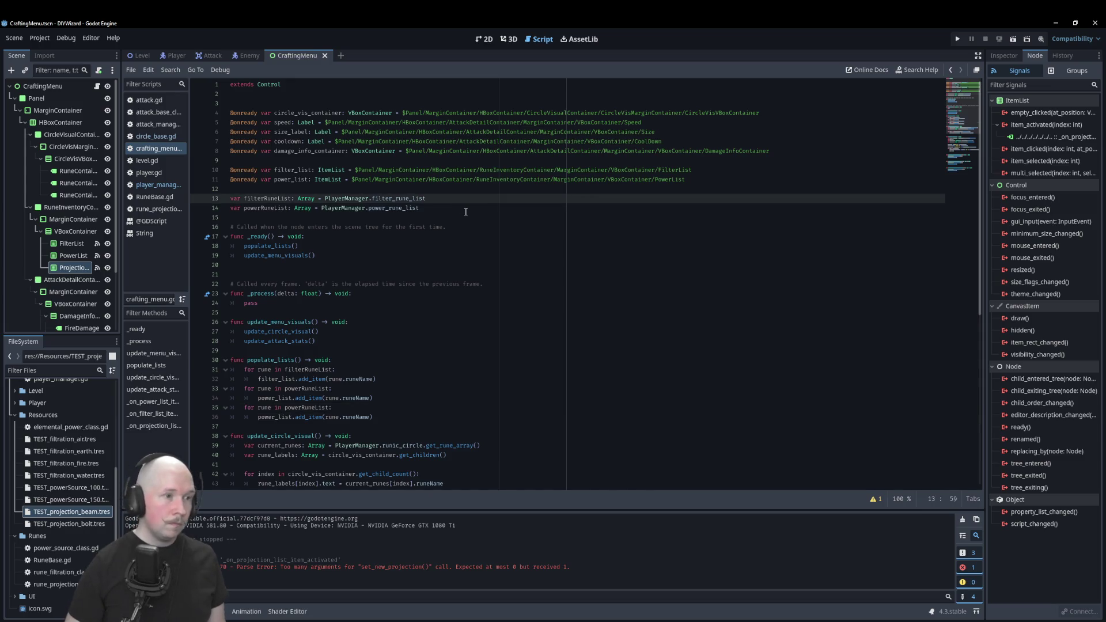
pyautogui.press('Return')
pyautogui.write('var')
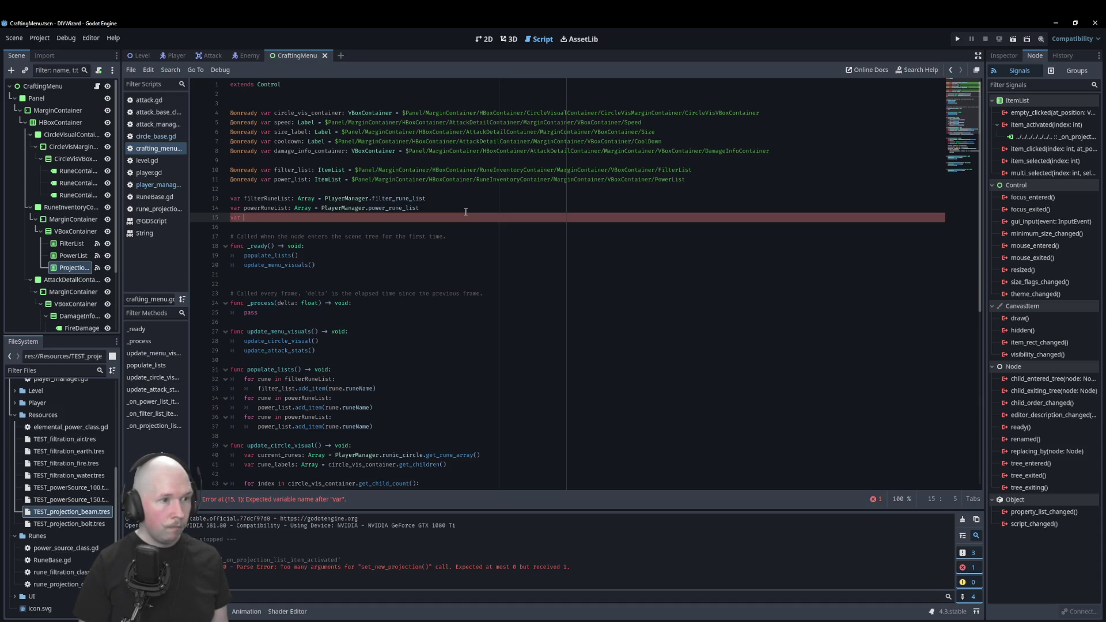
pyautogui.press('BackSpace')
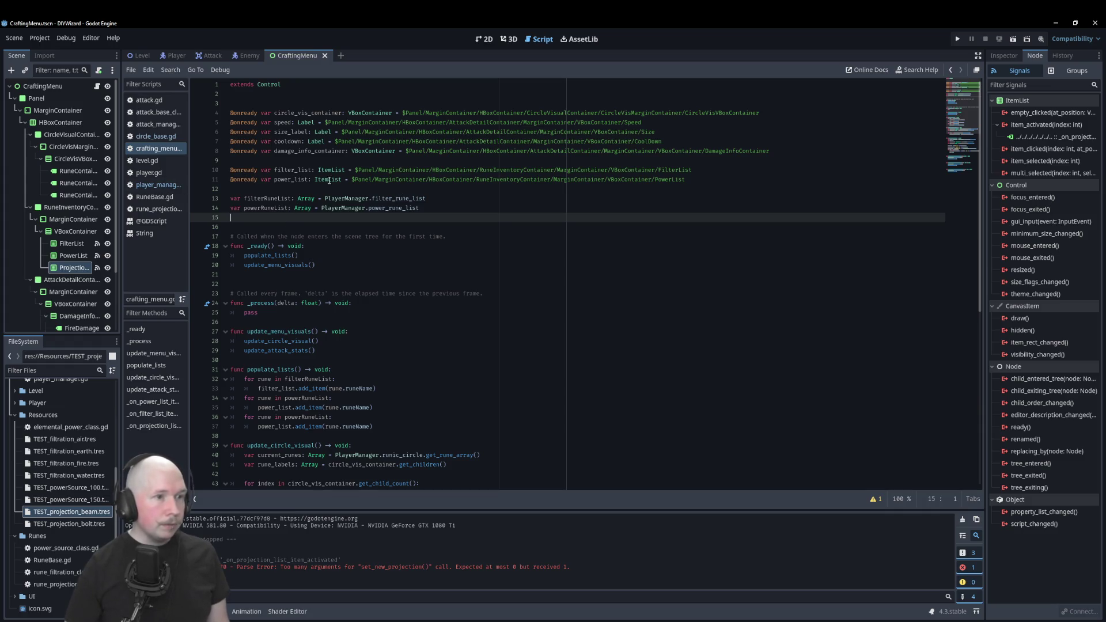
pyautogui.moveTo(73, 267); pyautogui.dragTo(279, 191)
pyautogui.scroll(-1, 427, 329)
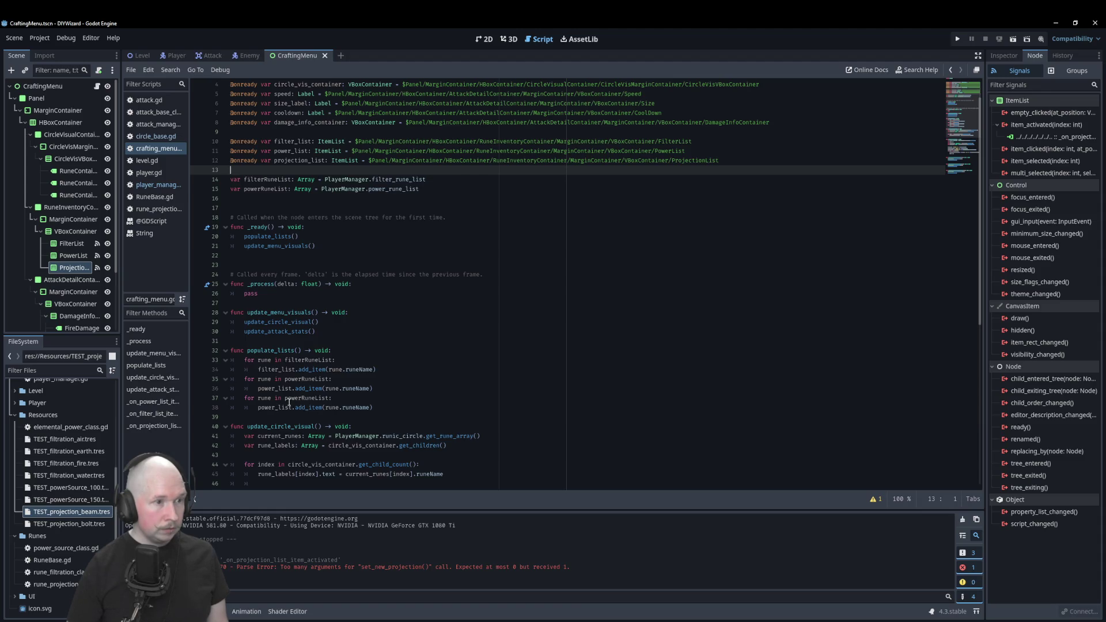
# Make the third loop iterate over PlayerManager.projection_rune_list instead of powerRuneList.
pyautogui.click(326, 397)
pyautogui.doubleClick(312, 397)
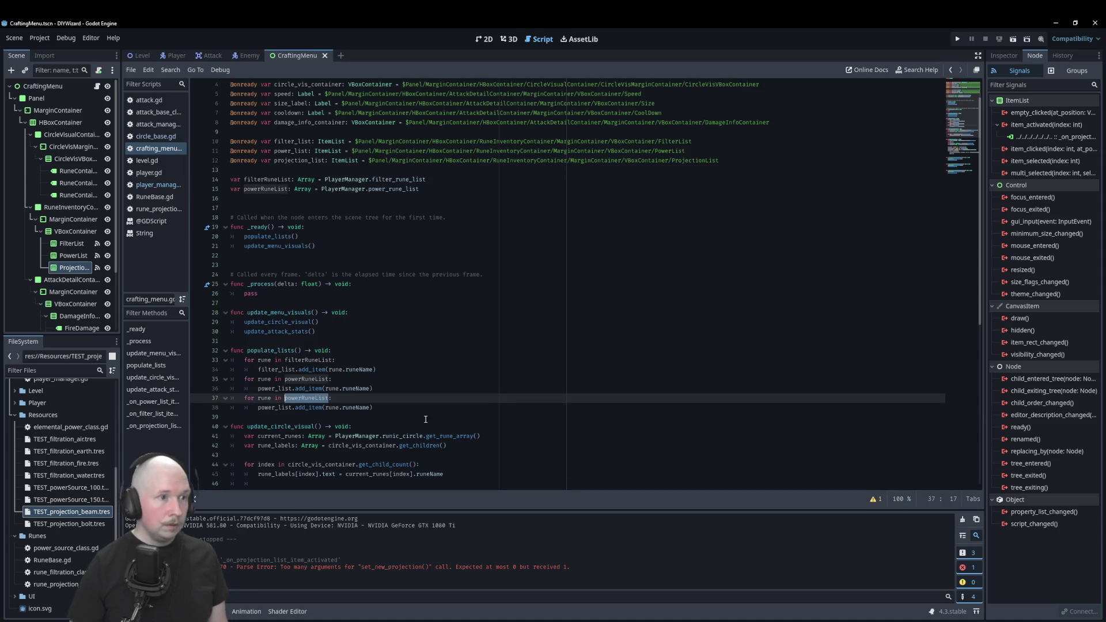
pyautogui.write('Player')
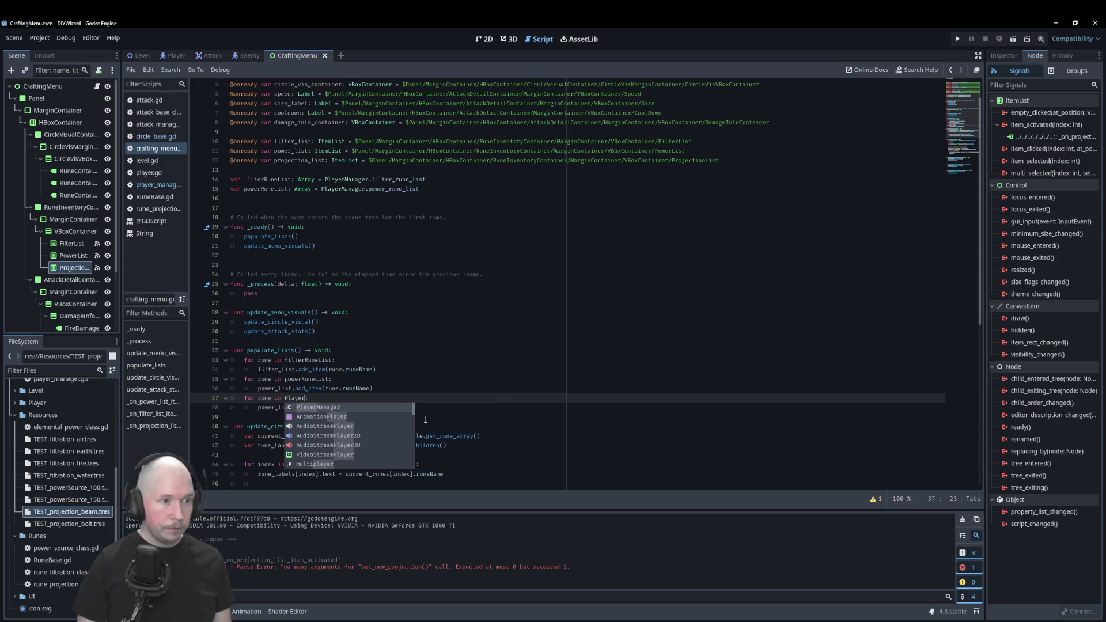
pyautogui.press('Return')
pyautogui.write('pr')
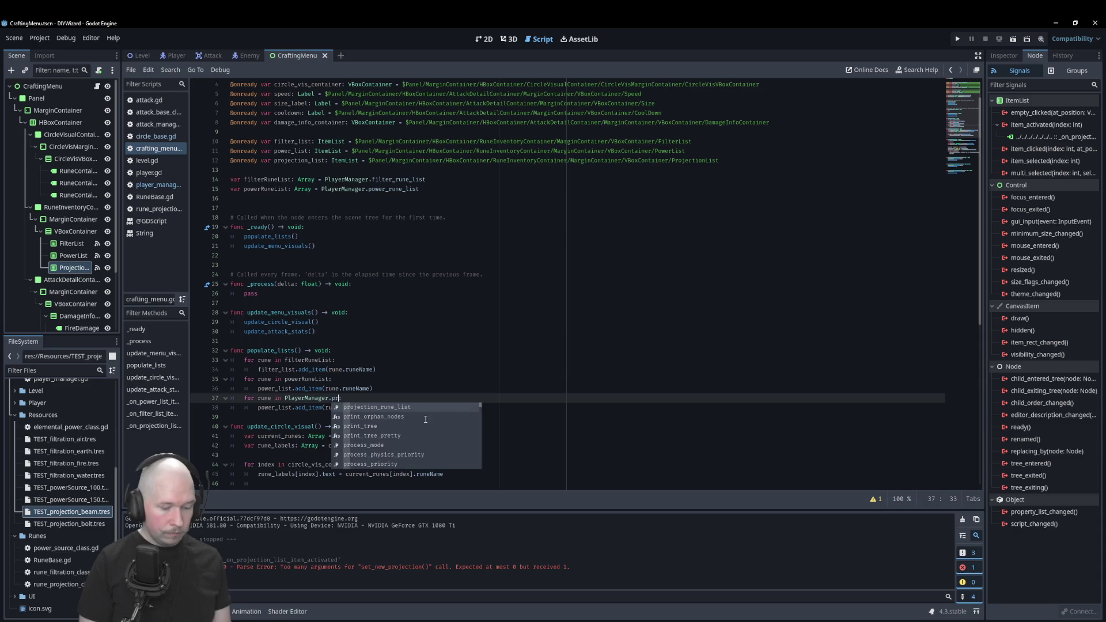
pyautogui.write('oje')
pyautogui.press('Return')
# Change power_list to projection_list in the loop's add_item line, save, and run the game.
pyautogui.press('Down')
pyautogui.press('Left')
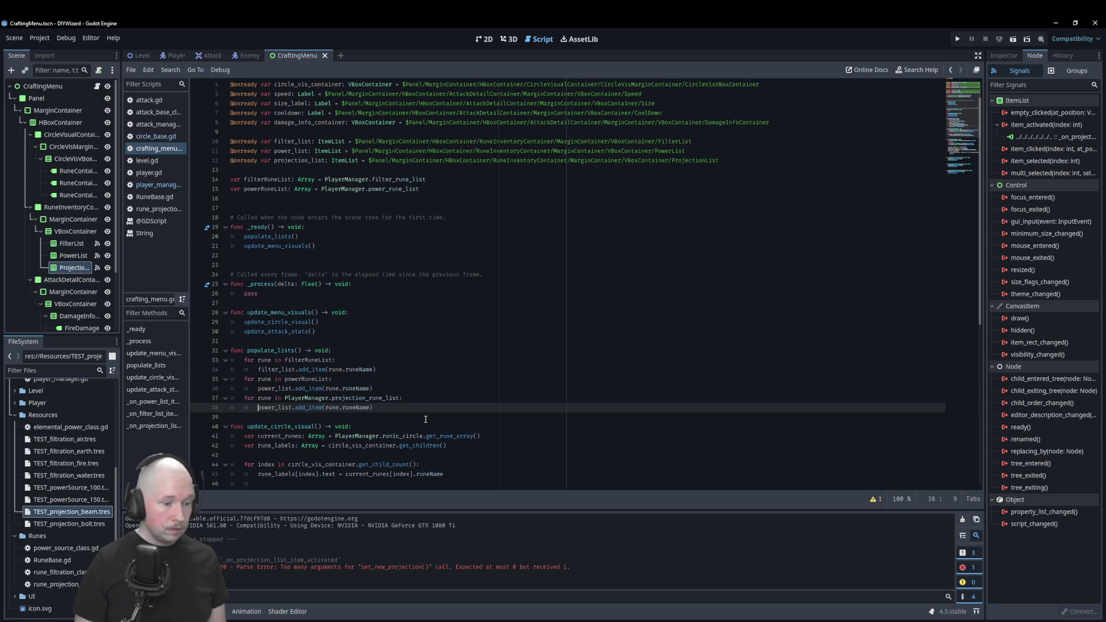
pyautogui.press('Right')
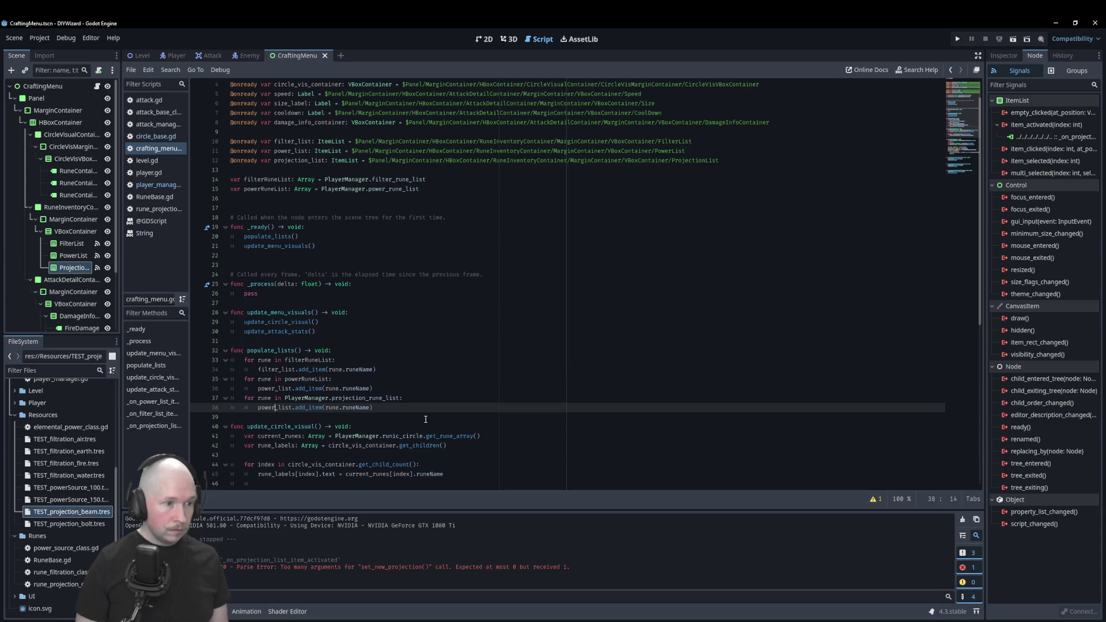
pyautogui.press('BackSpace')
pyautogui.press('BackSpace')
pyautogui.press('BackSpace')
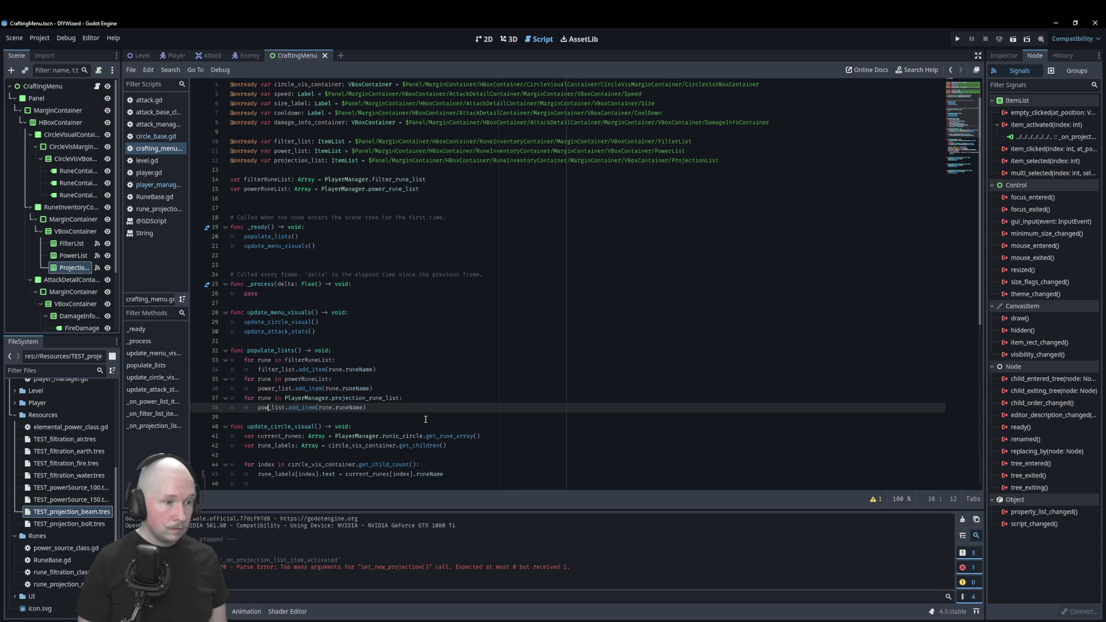
pyautogui.write('rojection')
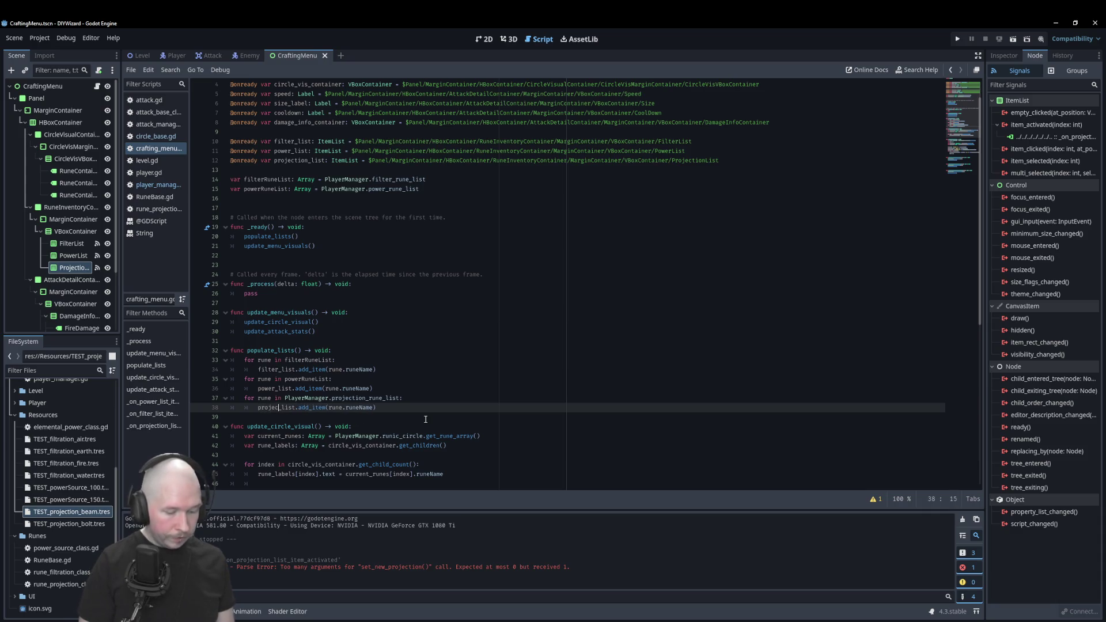
pyautogui.click(449, 400)
pyautogui.hotkey('ctrl', 's')
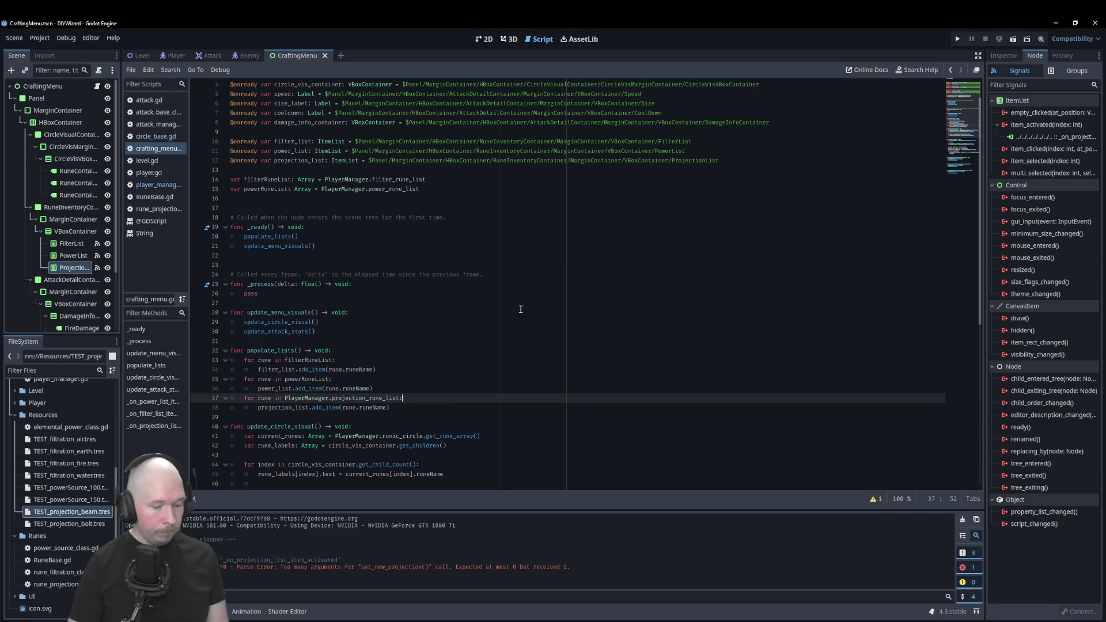
pyautogui.press('F5')
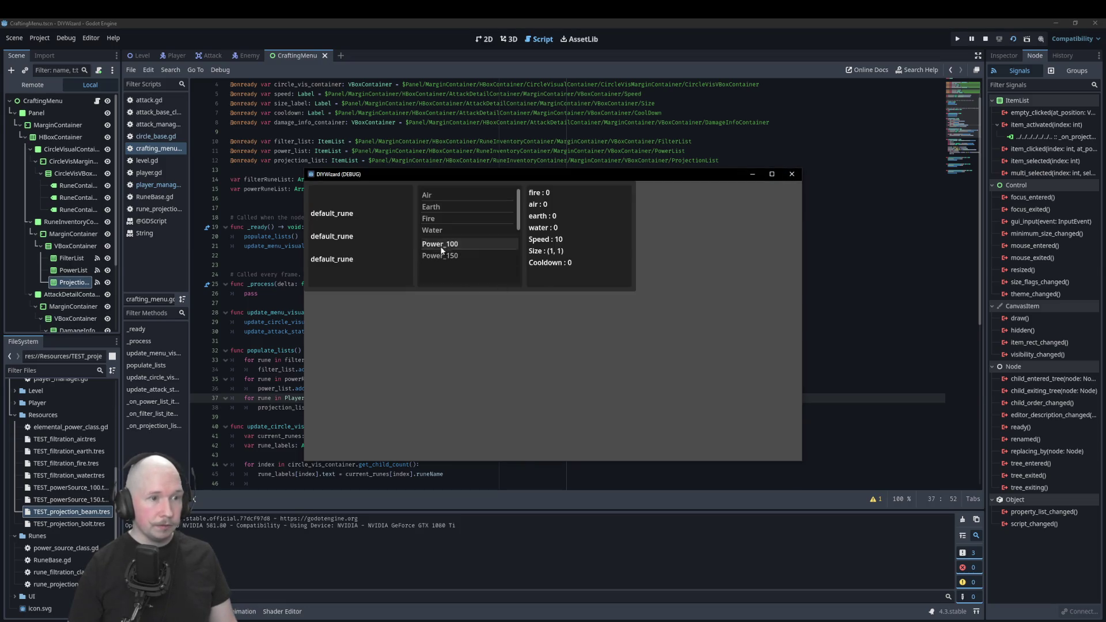
# Close the running DIYWizard game and return to the CraftingMenu scene's 2D layout.
pyautogui.scroll(-1, 466, 219)
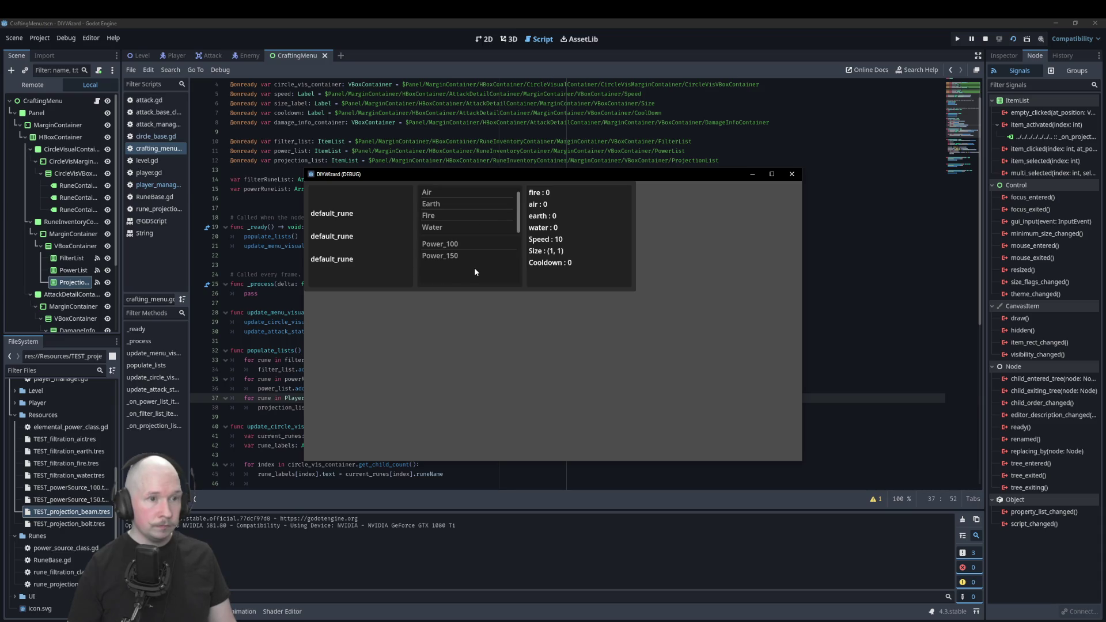
pyautogui.click(794, 173)
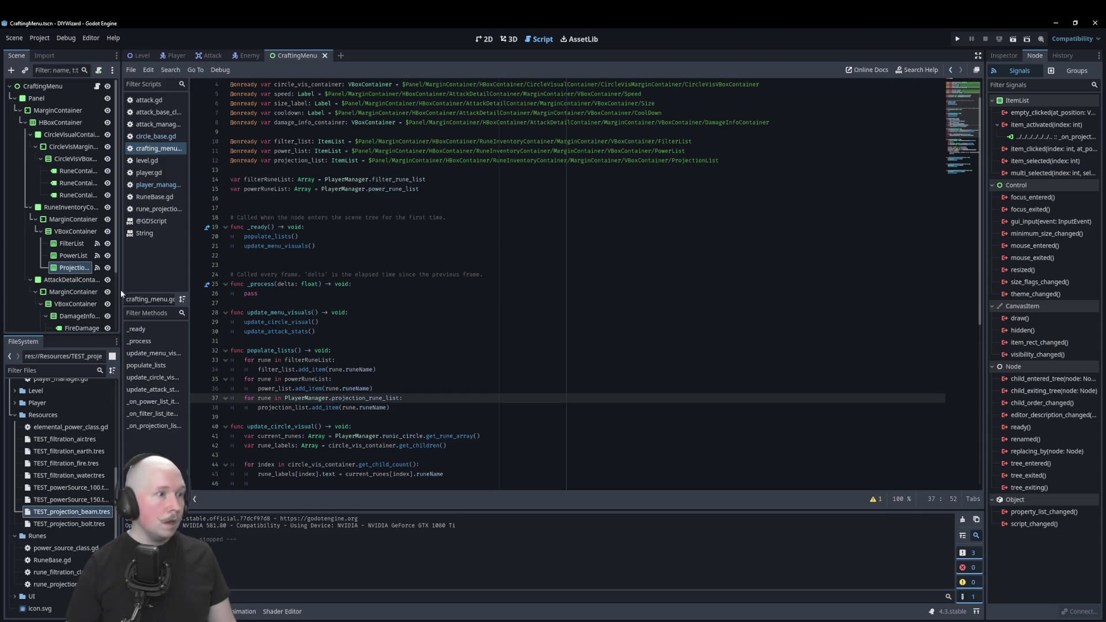
pyautogui.click(487, 40)
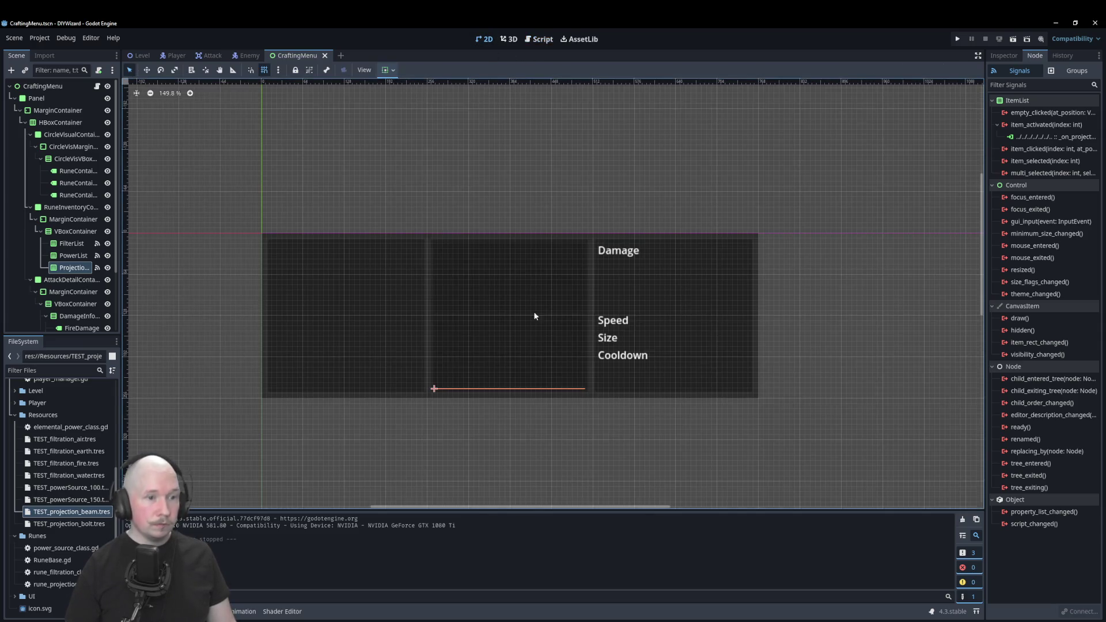
# Set ProjectionList's vertical sizing to Expand, save, and run the game again.
pyautogui.click(391, 70)
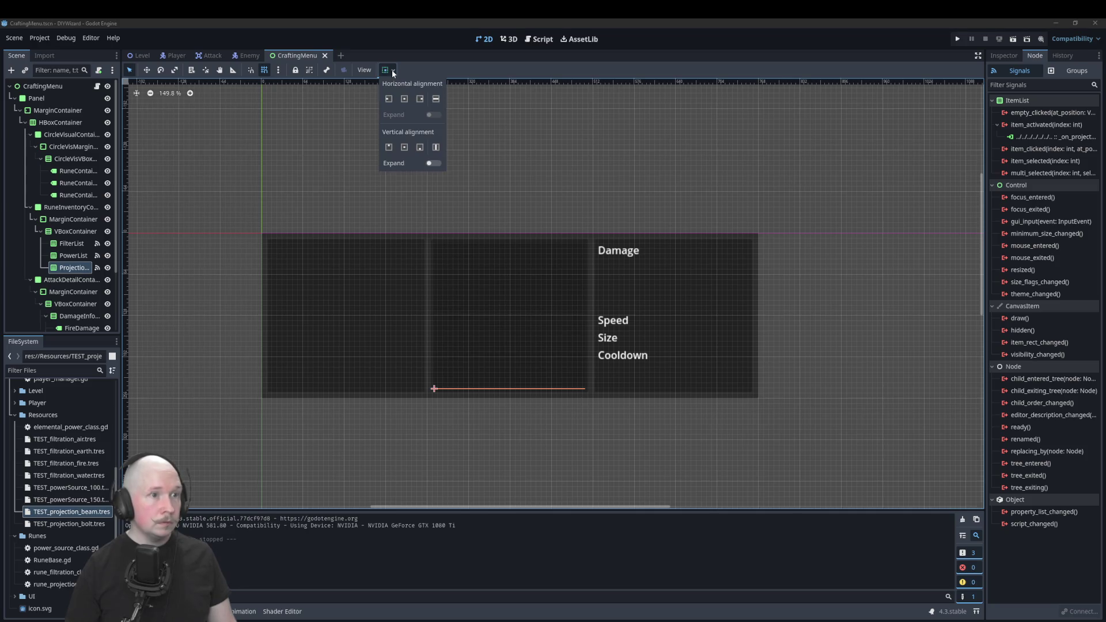
pyautogui.click(433, 163)
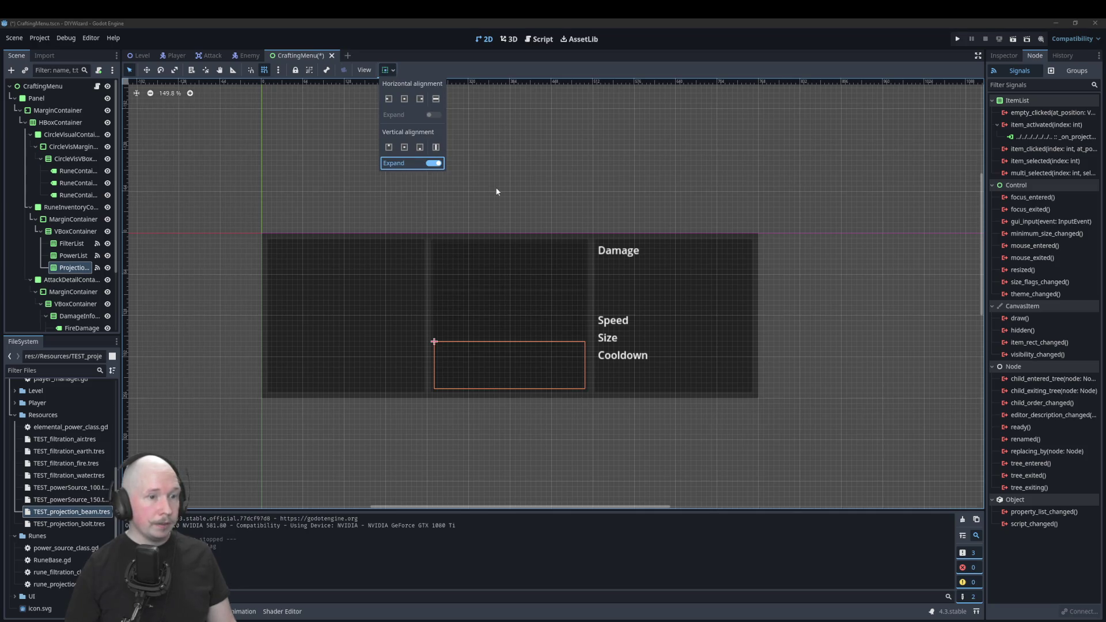
pyautogui.click(323, 159)
pyautogui.hotkey('ctrl', 's')
pyautogui.press('F6')
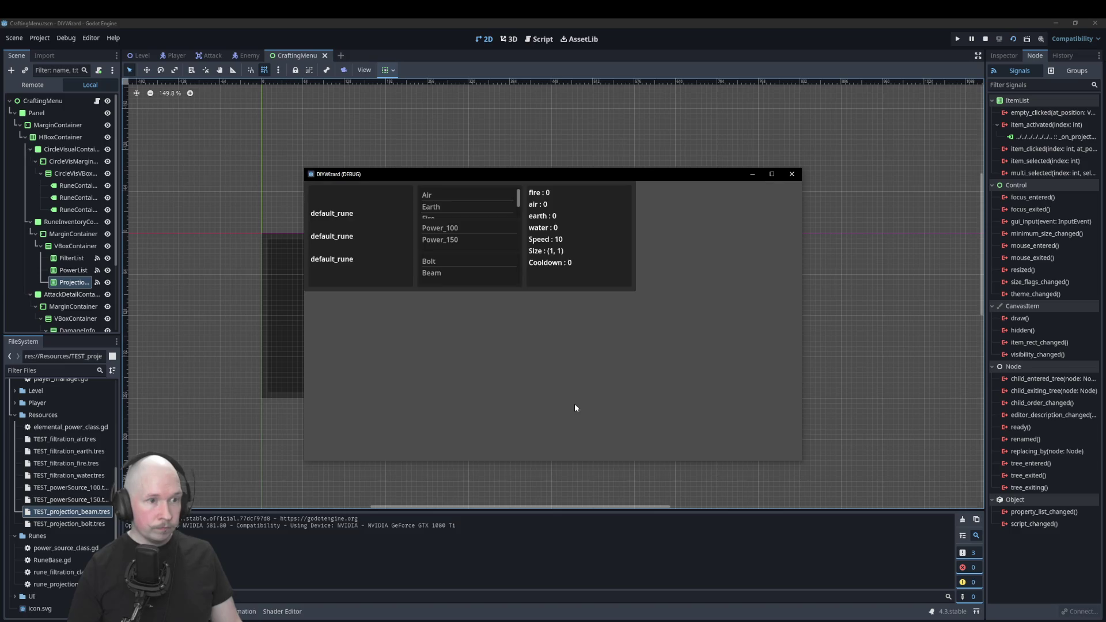
# Select Beam, Power_100, Air, then Bolt in the crafting menu lists, and close the game.
pyautogui.click(433, 273)
pyautogui.click(441, 229)
pyautogui.click(437, 195)
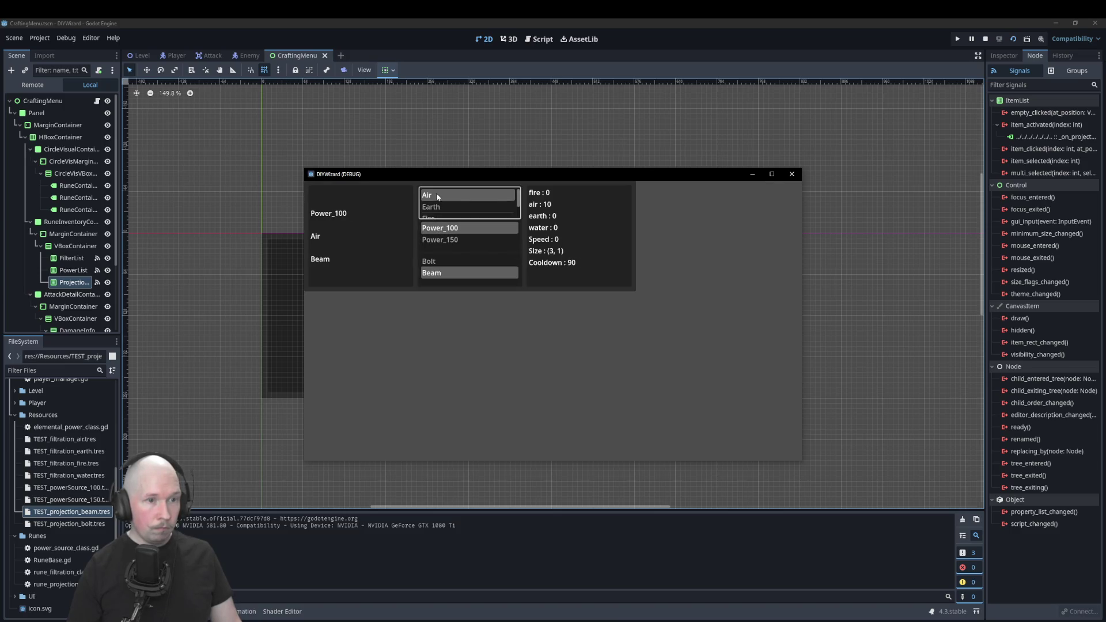
pyautogui.click(444, 257)
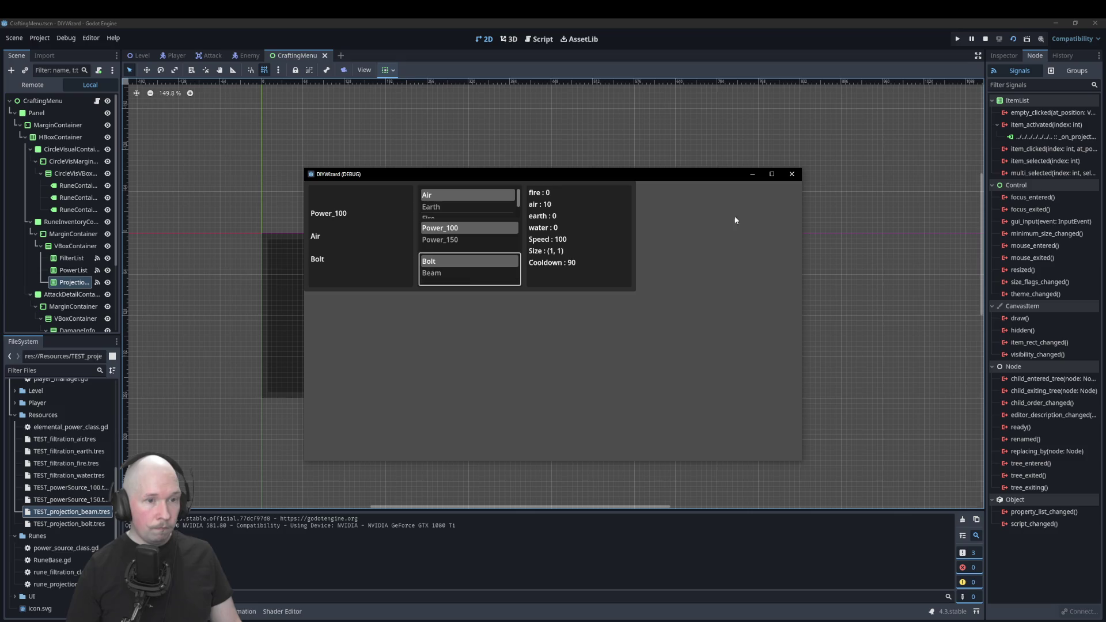
pyautogui.click(791, 174)
# From the Level scene, fire an Air Power_100 Bolt, then an Air Beam, and close the game.
pyautogui.click(139, 54)
pyautogui.hotkey('ctrl', 's')
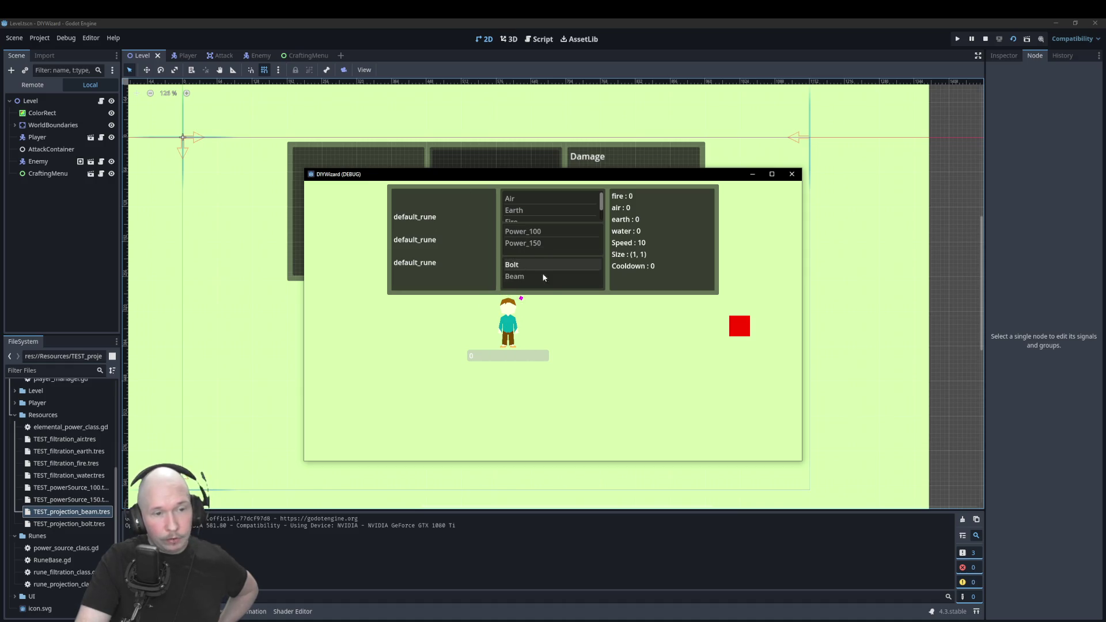
pyautogui.doubleClick(534, 203)
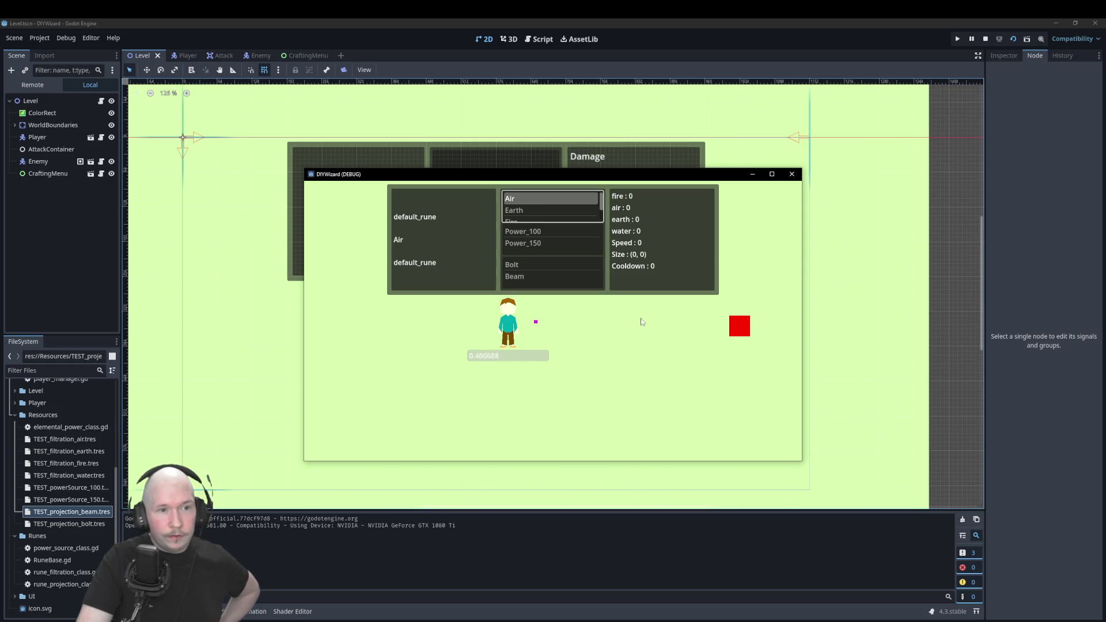
pyautogui.doubleClick(548, 230)
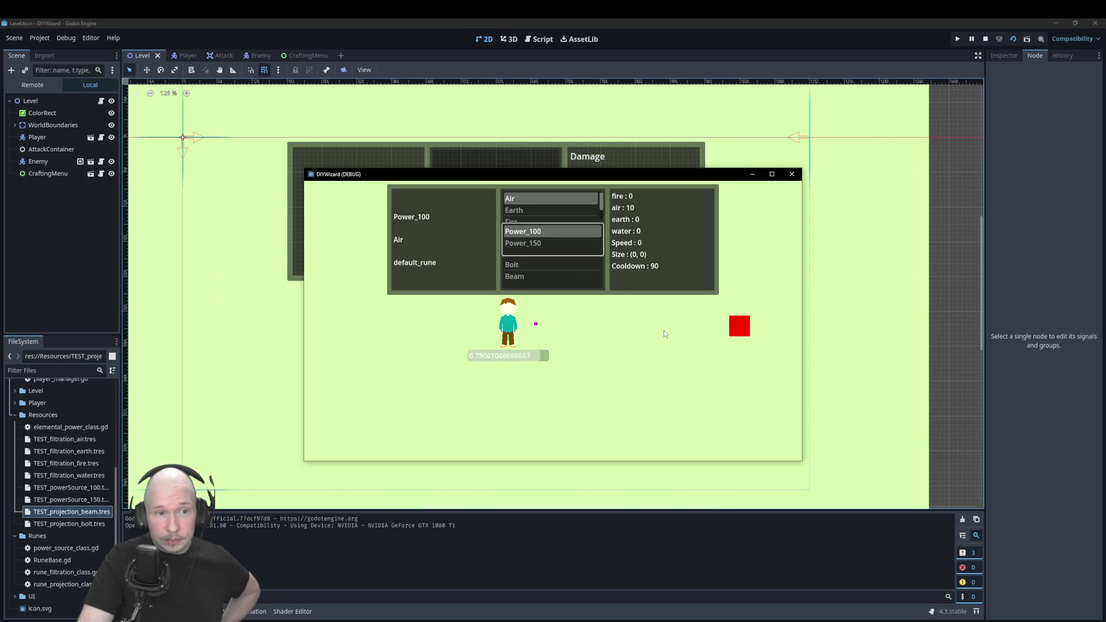
pyautogui.doubleClick(518, 265)
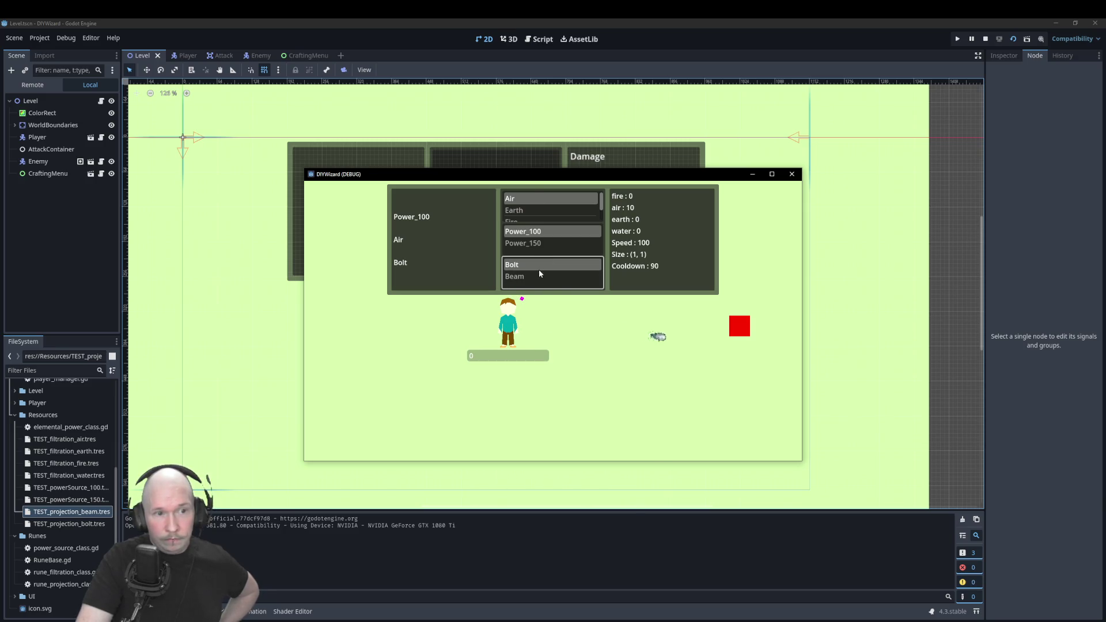
pyautogui.doubleClick(585, 277)
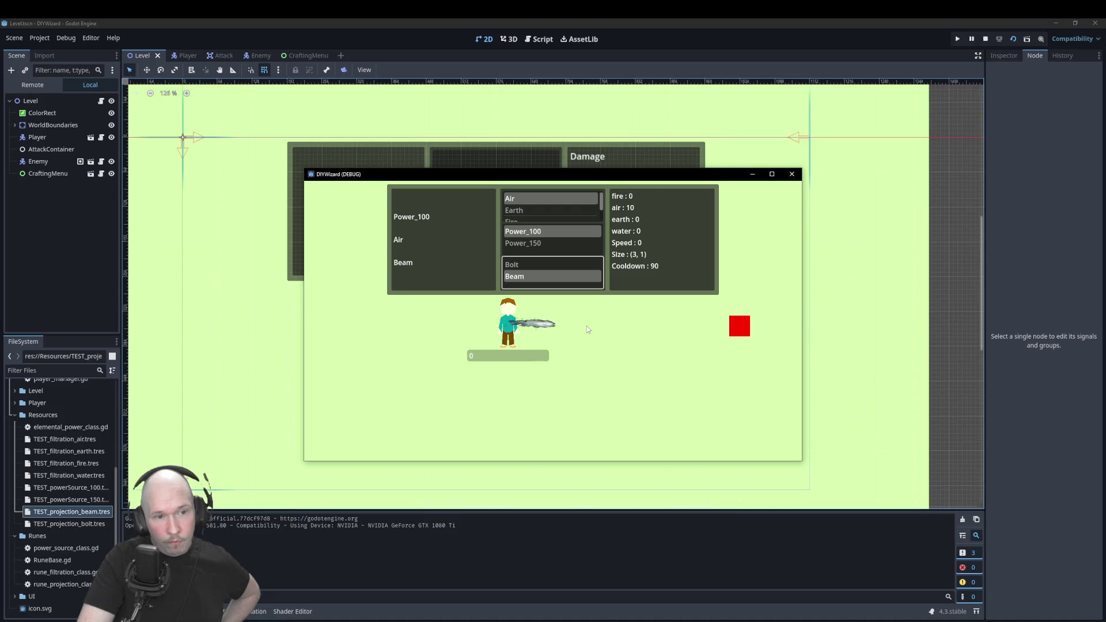
pyautogui.click(794, 176)
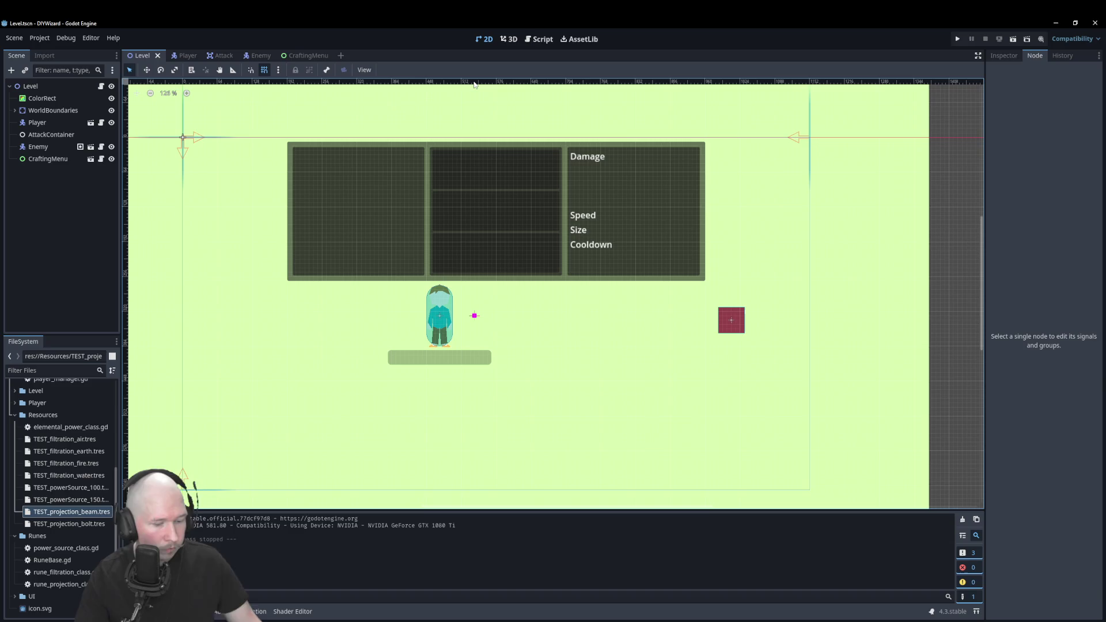
pyautogui.click(539, 39)
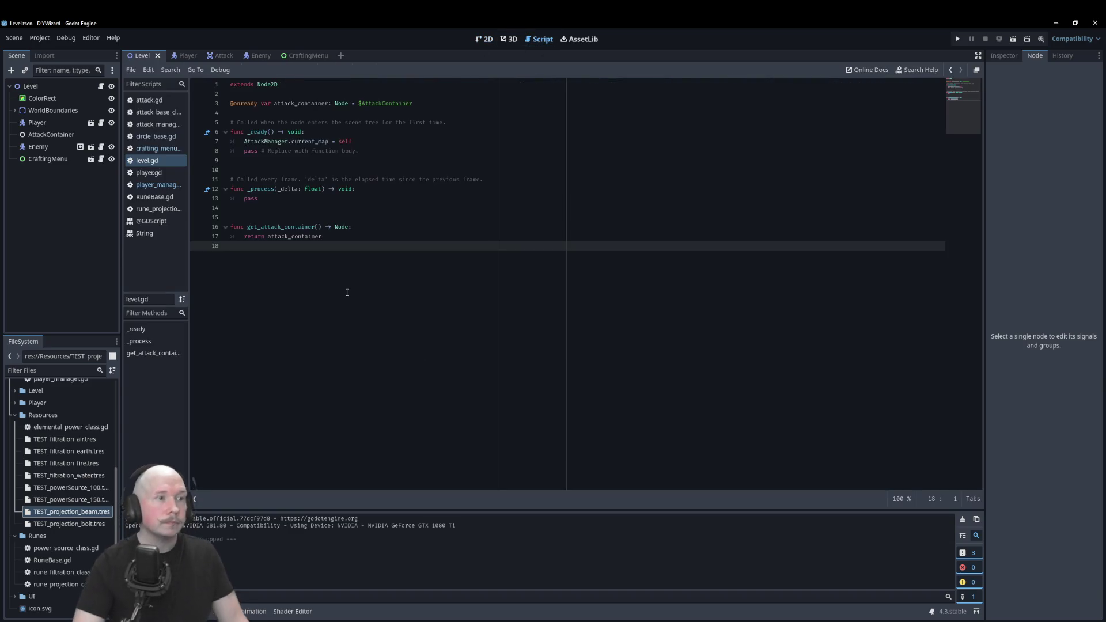
pyautogui.click(153, 101)
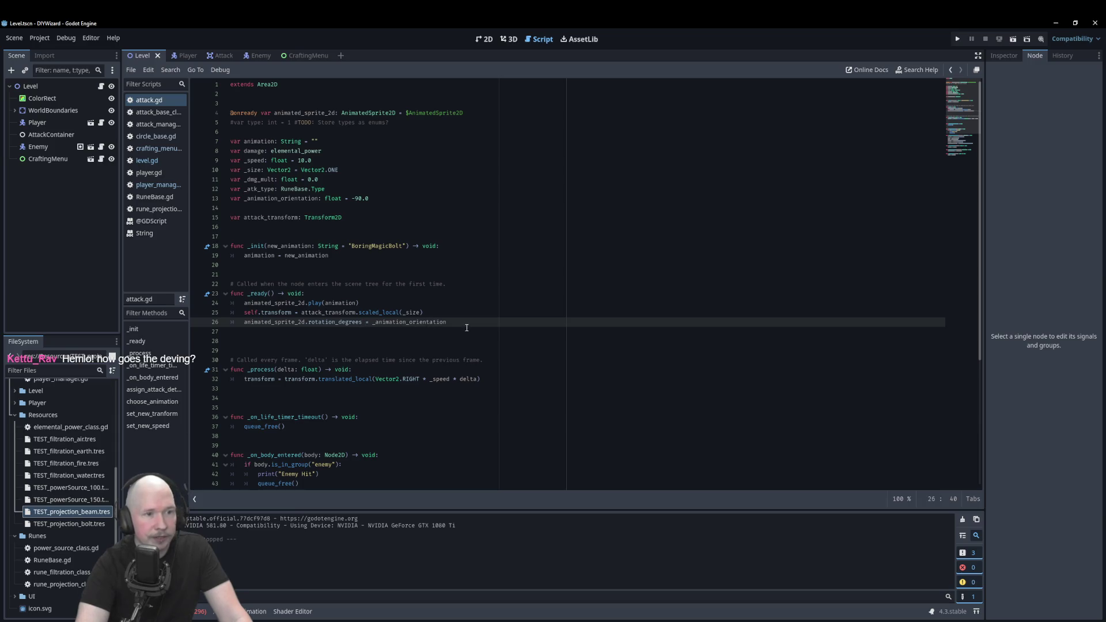
pyautogui.scroll(-5, 458, 326)
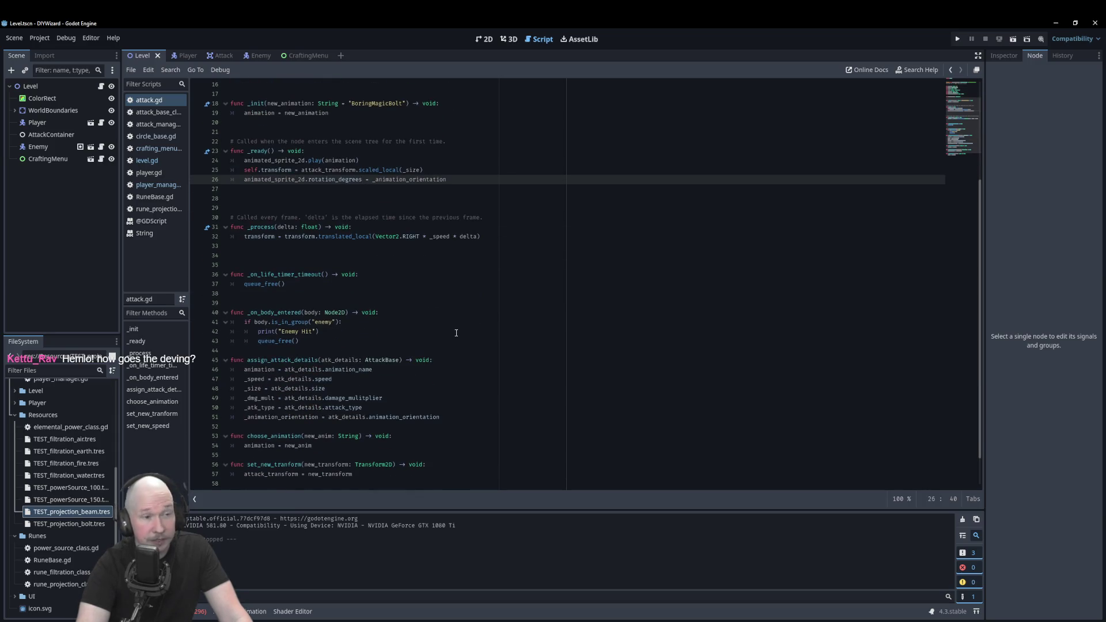
pyautogui.scroll(-2, 456, 333)
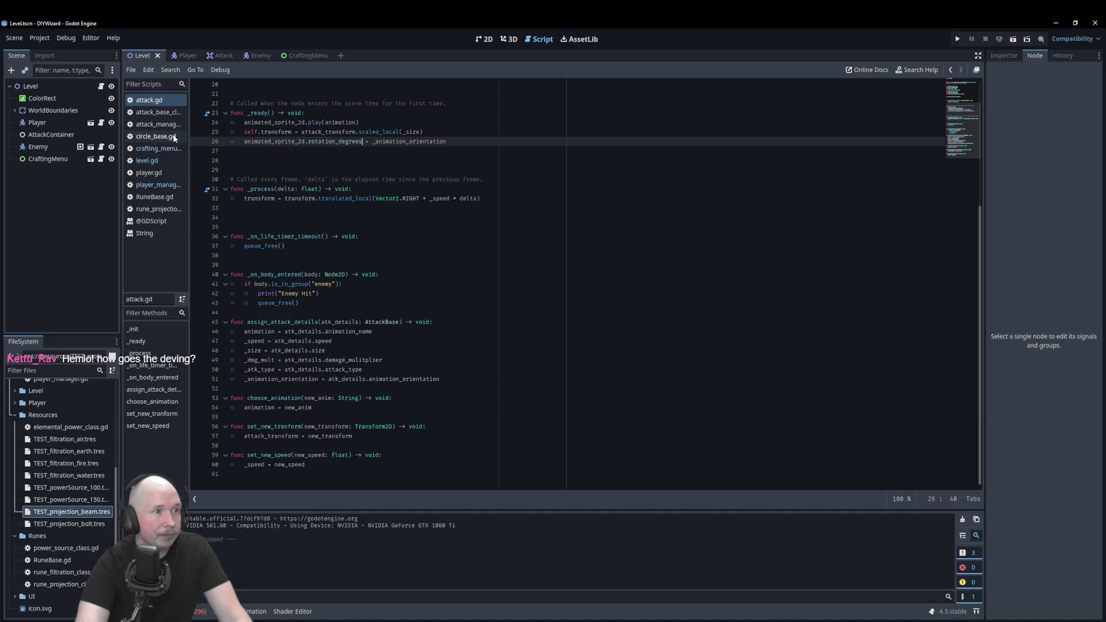
pyautogui.click(164, 115)
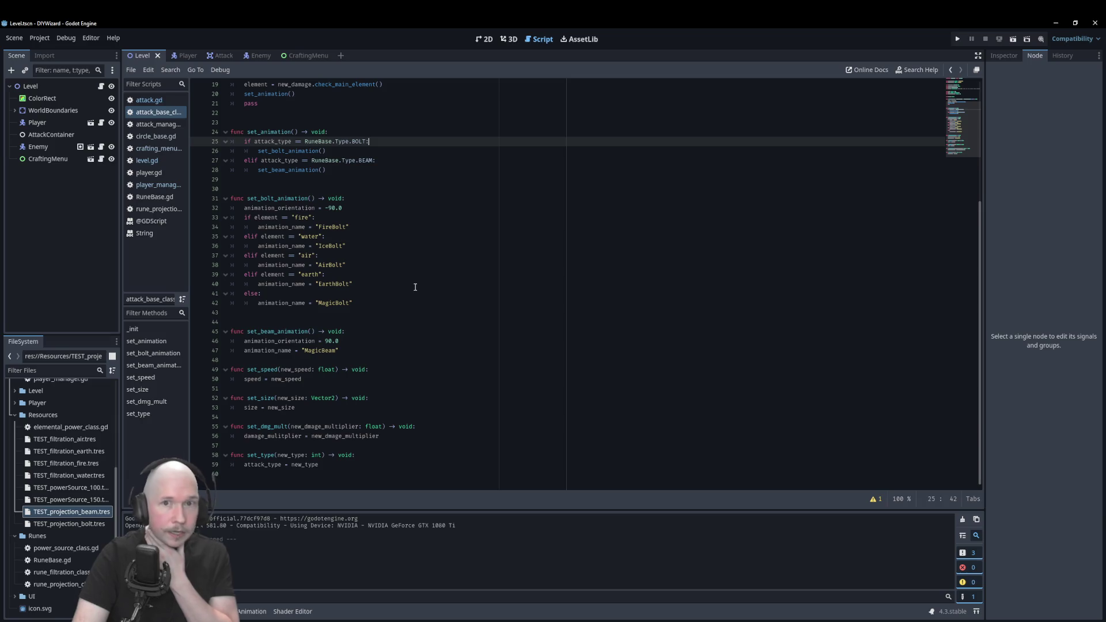
pyautogui.click(995, 57)
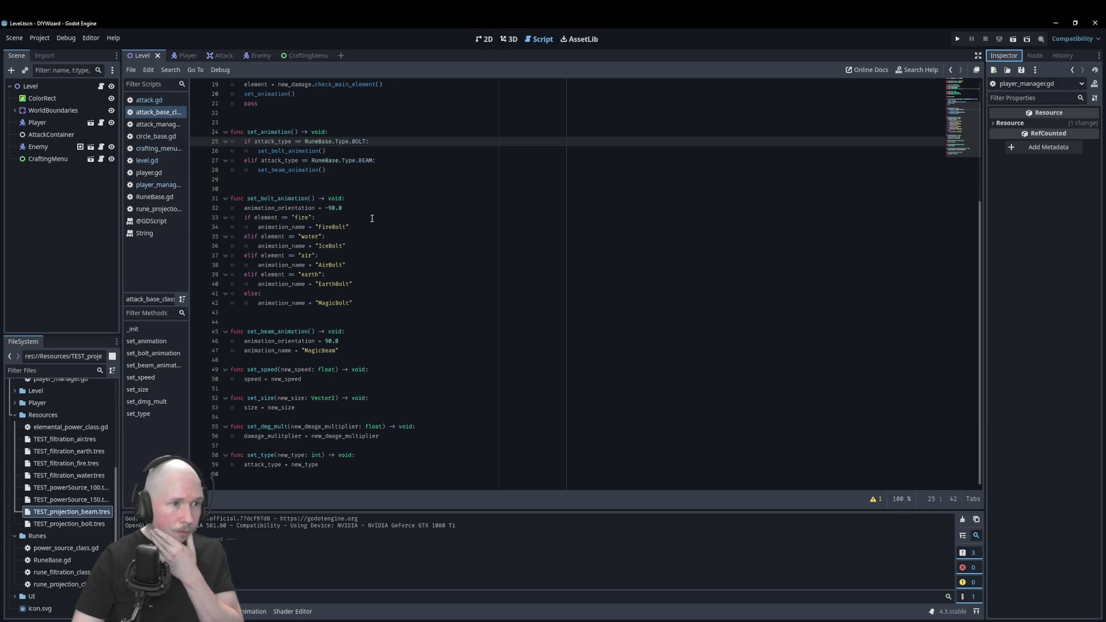
pyautogui.click(487, 38)
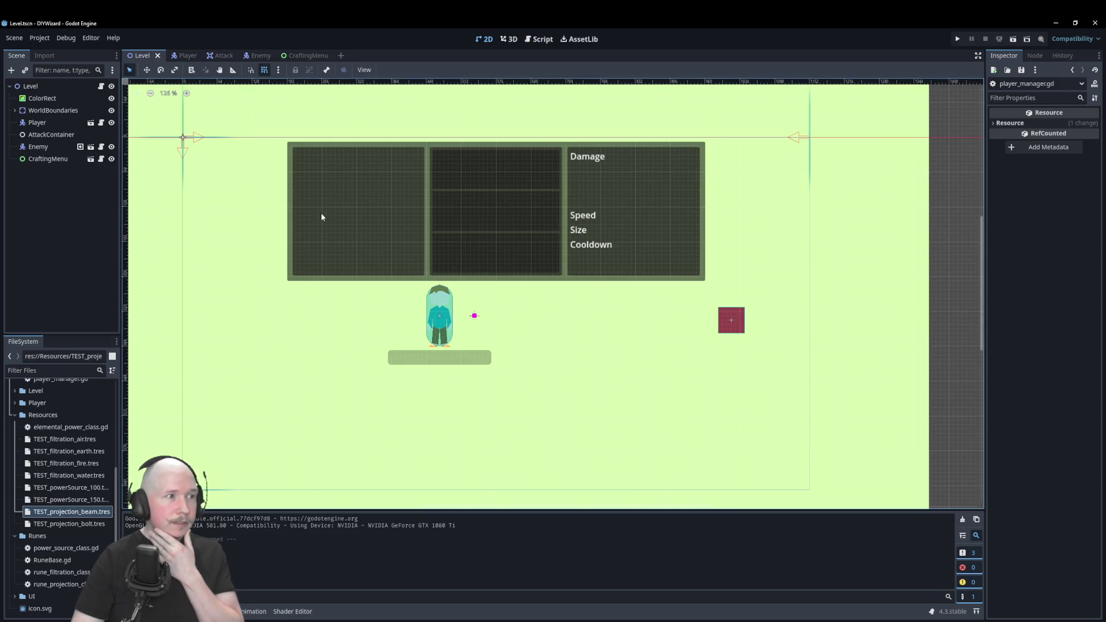
# Set the Attack scene's AnimatedSprite2D rotation to 90 degrees, save, and switch back to Level.
pyautogui.click(226, 56)
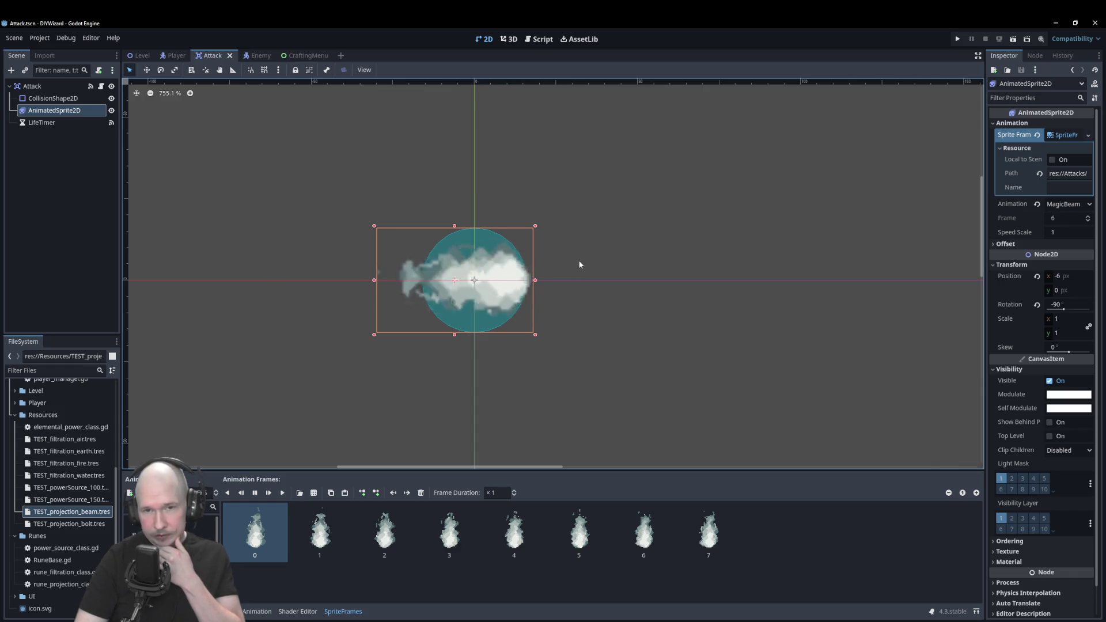
pyautogui.click(1066, 304)
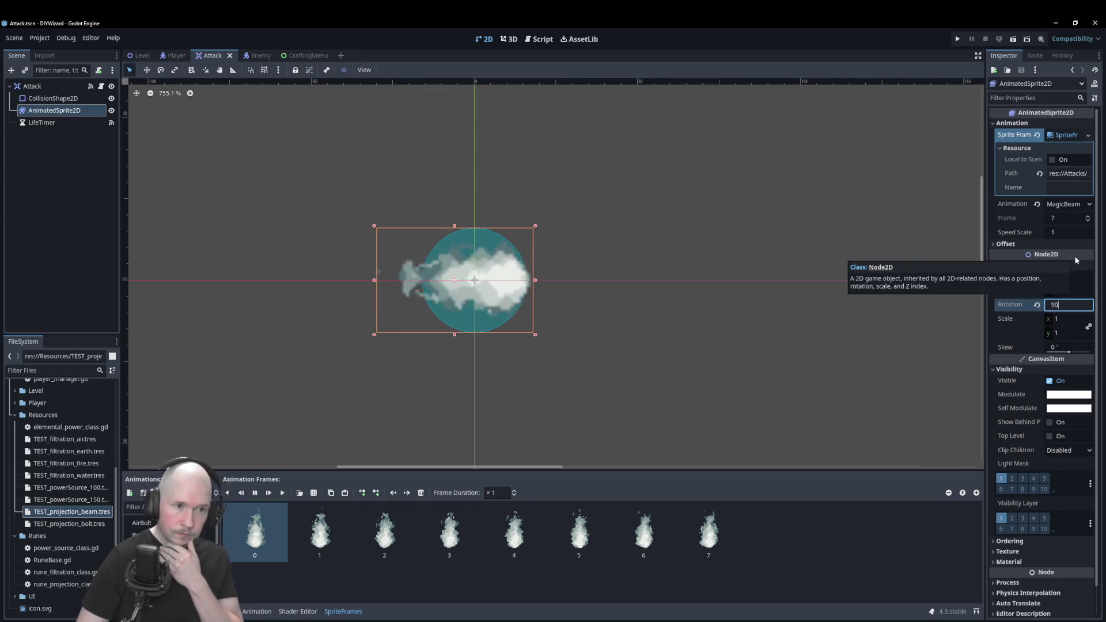
pyautogui.write('90')
pyautogui.press('Return')
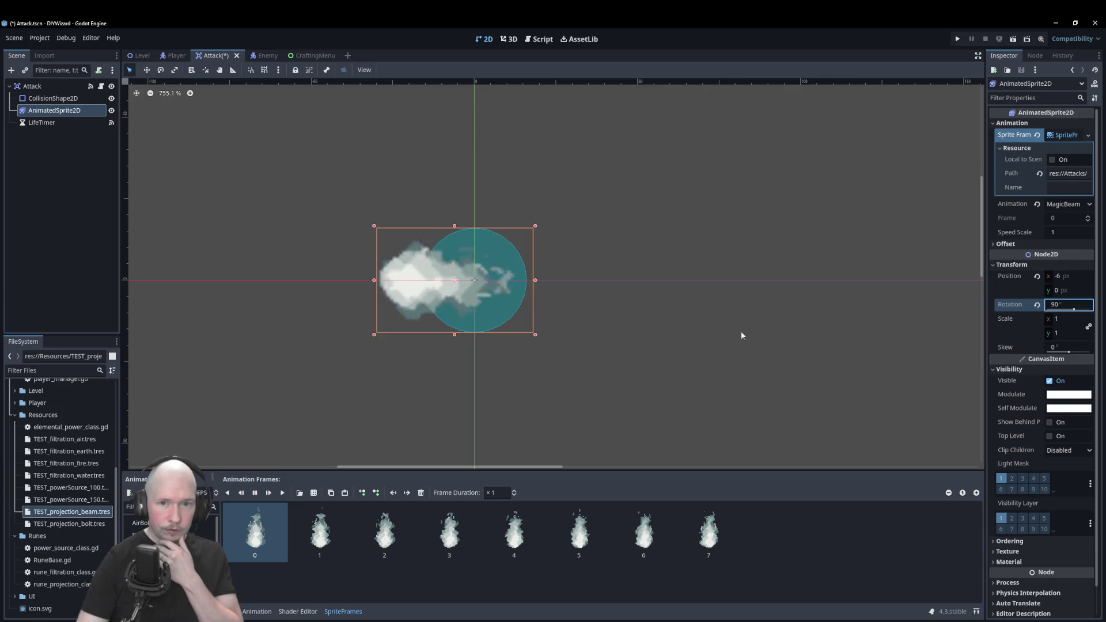
pyautogui.click(723, 326)
pyautogui.hotkey('ctrl', 's')
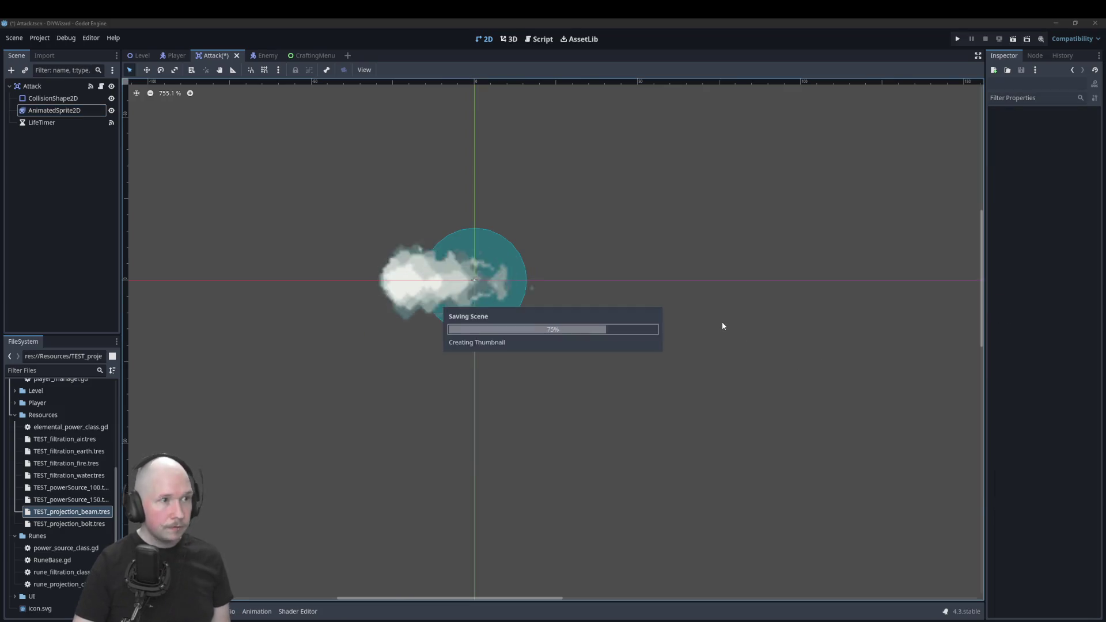
pyautogui.click(133, 57)
# Save and run the game, fire an Earth Power_100 Bolt, switch to Beam, then close the game.
pyautogui.hotkey('ctrl', 's')
pyautogui.press('F5')
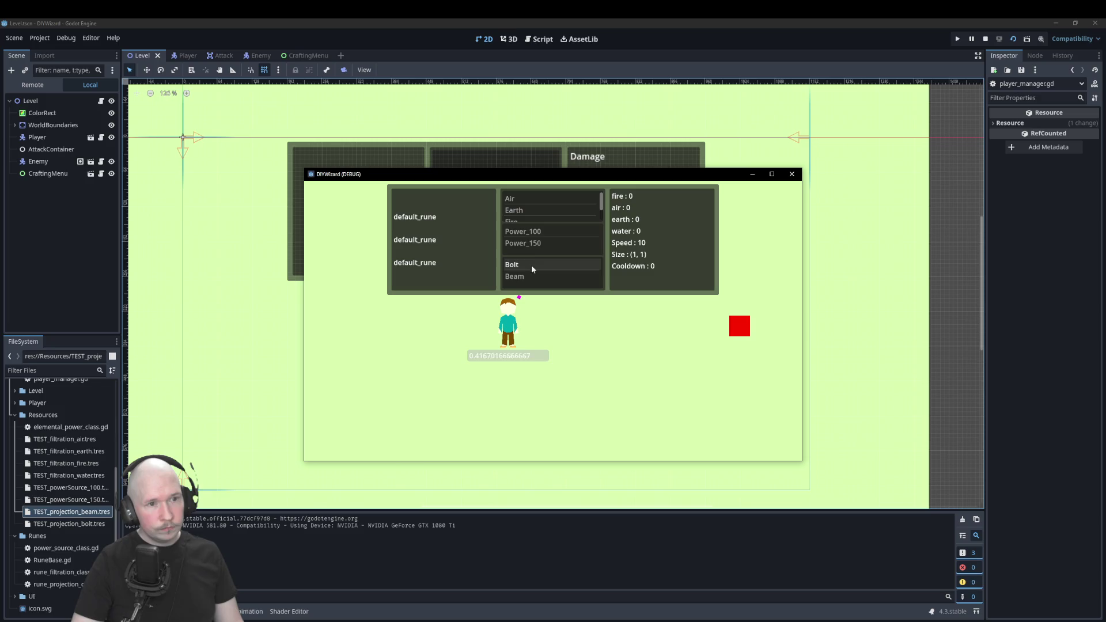
pyautogui.click(529, 210)
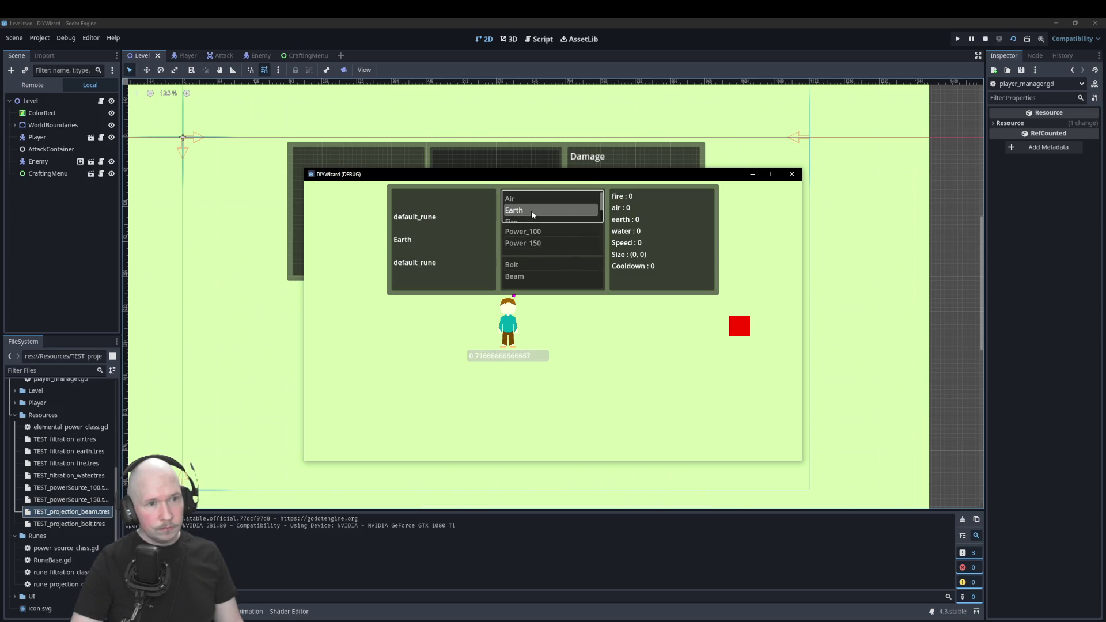
pyautogui.click(537, 232)
pyautogui.click(567, 266)
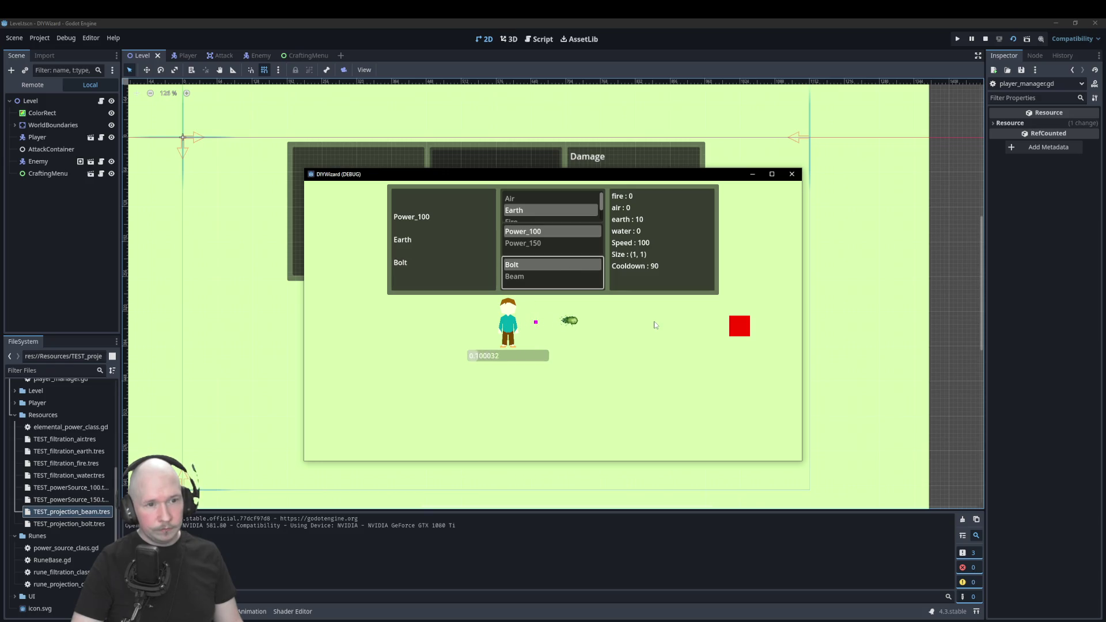
pyautogui.press('Down')
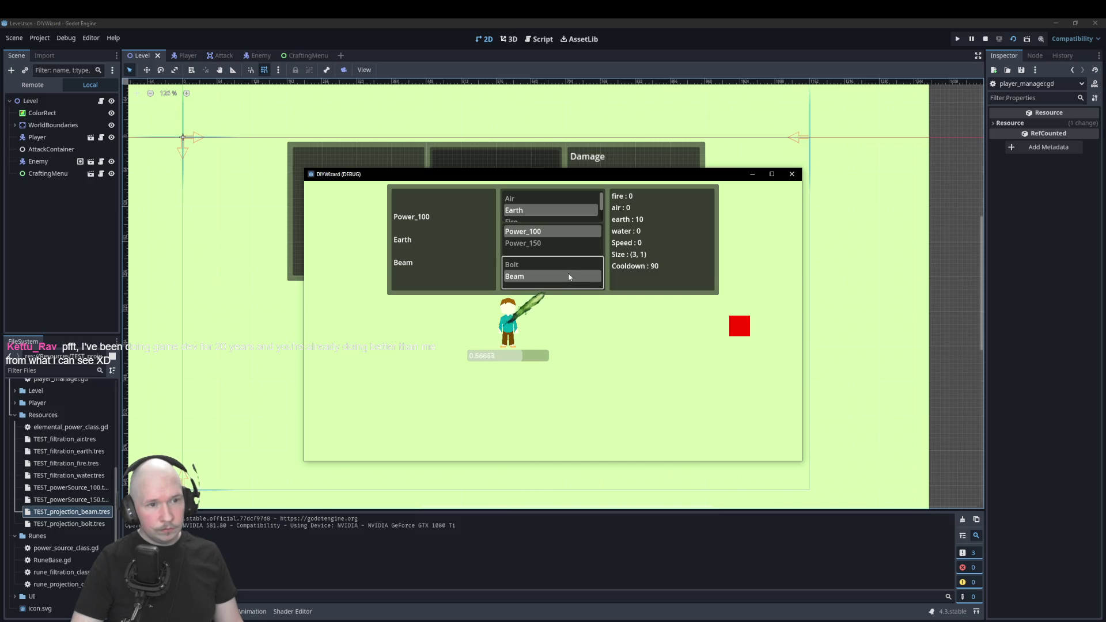
pyautogui.click(789, 178)
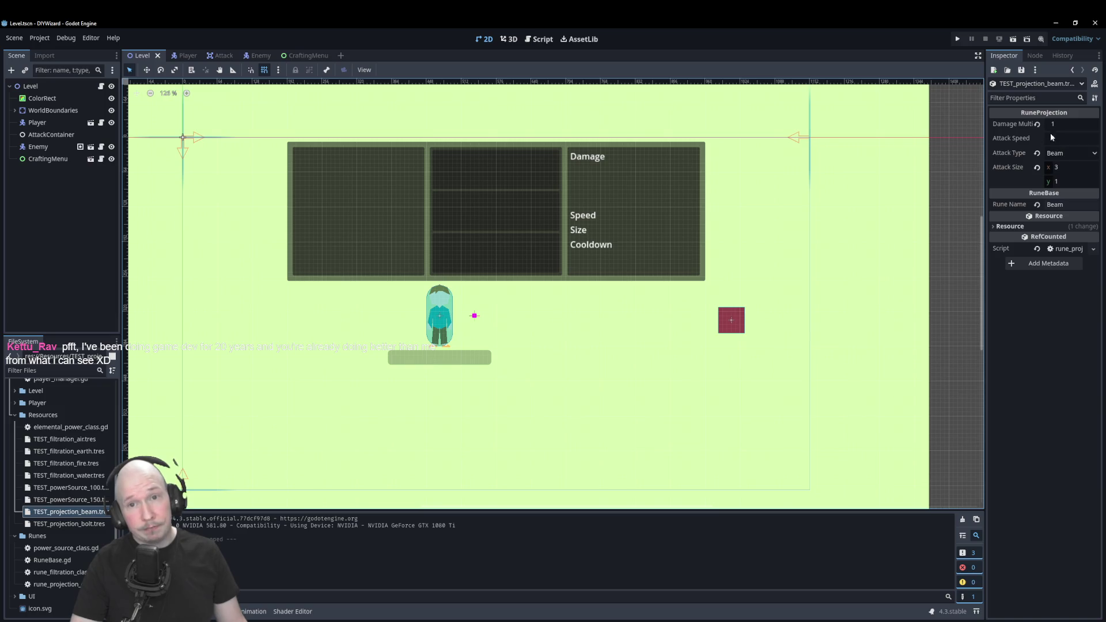
# Set the beam projection's Attack Speed to 0 and open RuneBase.gd in the script editor.
pyautogui.write('0')
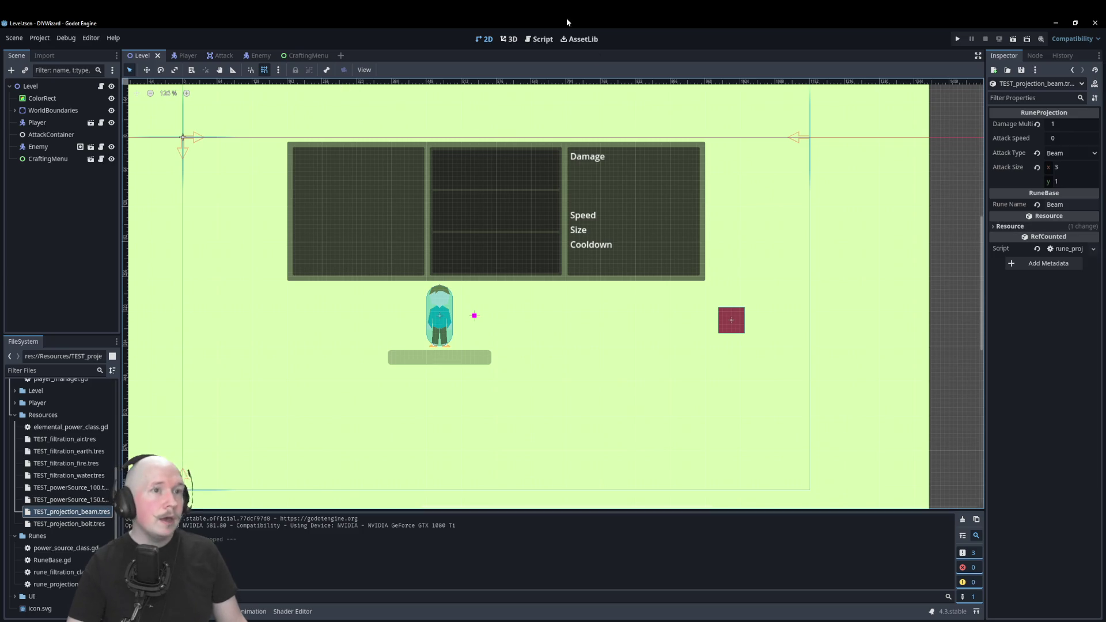
pyautogui.click(540, 39)
pyautogui.click(160, 197)
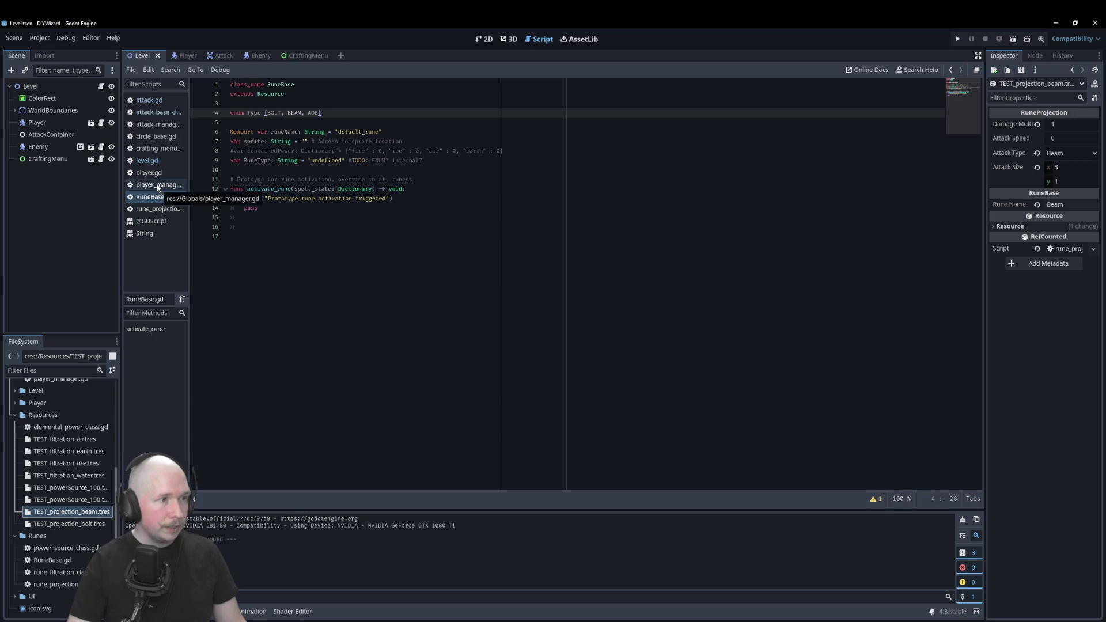
# Open rune_projection.gd and highlight every occurrence of attack_type from its line-8 declaration.
pyautogui.click(151, 211)
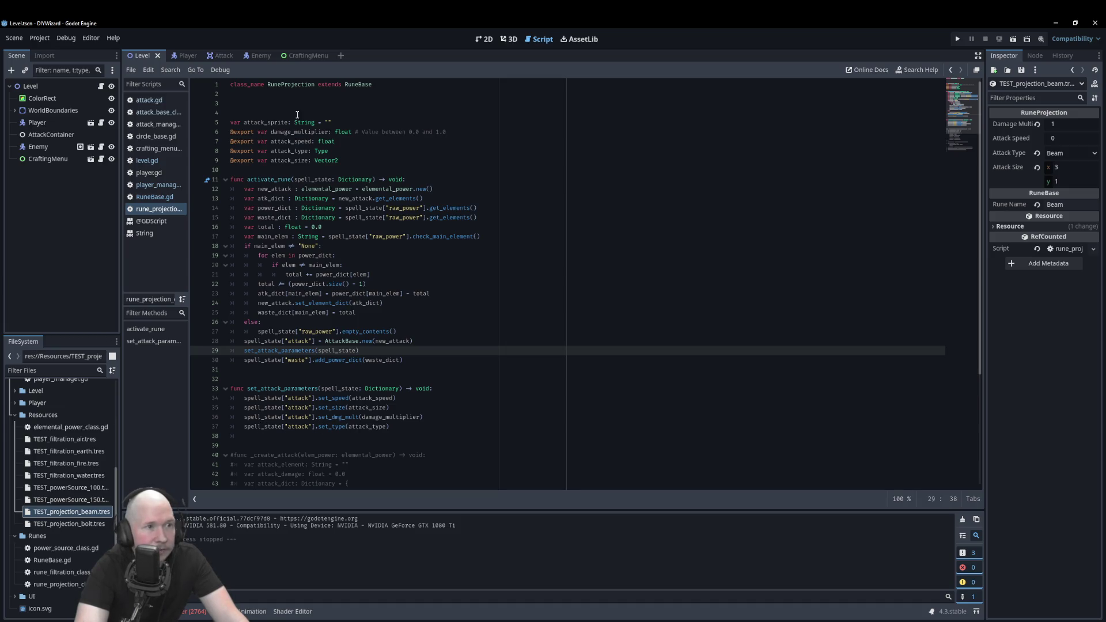
pyautogui.doubleClick(311, 151)
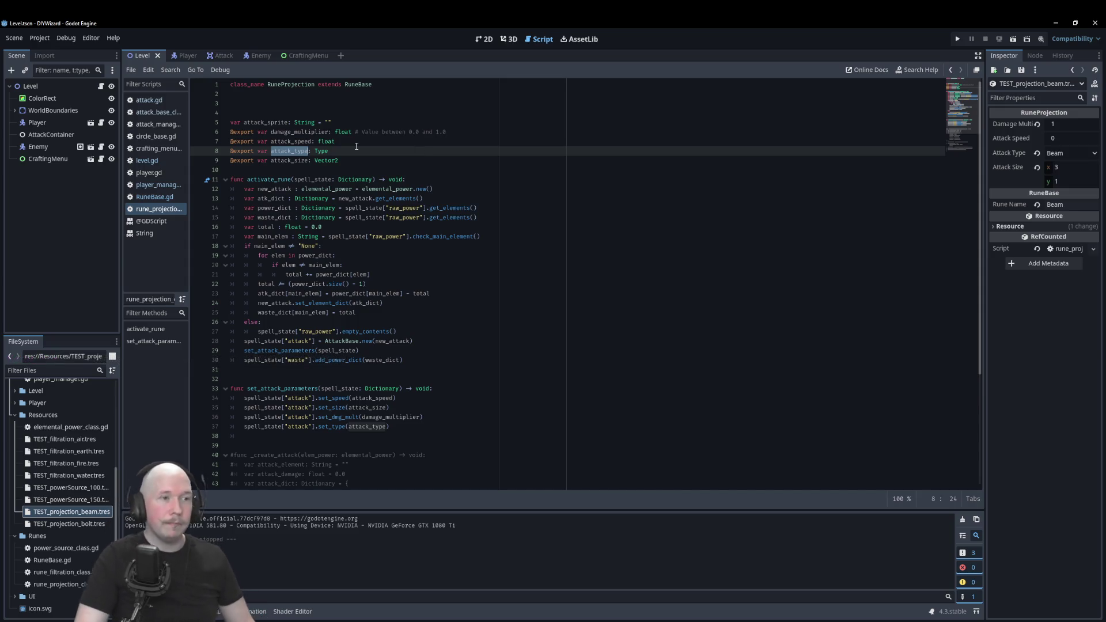
pyautogui.click(445, 168)
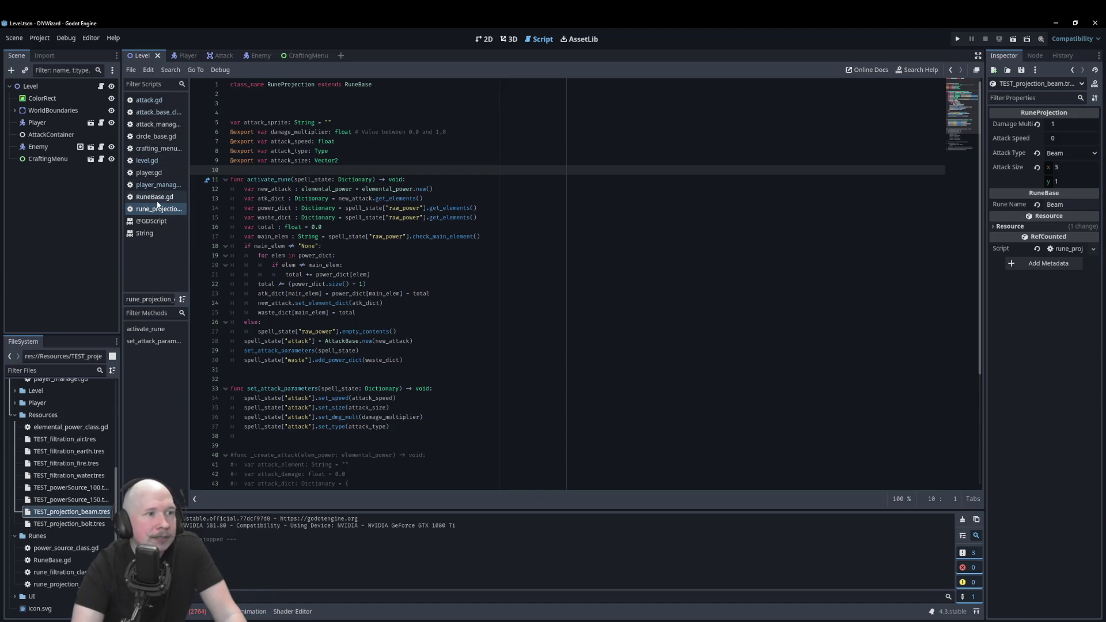
pyautogui.click(155, 112)
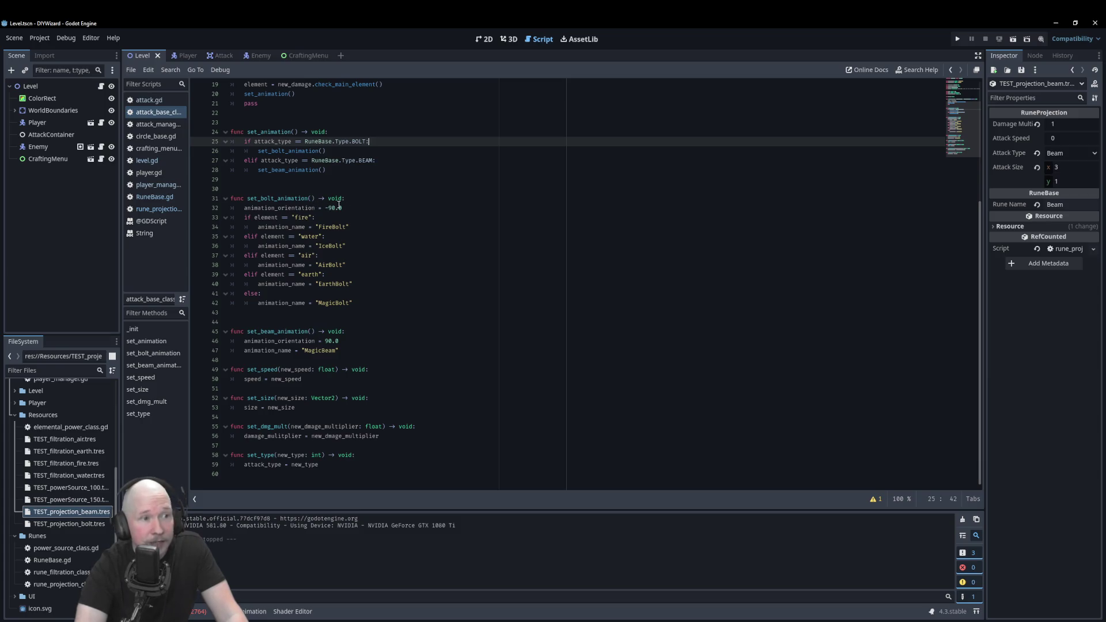
# Add a breakpoint at set_animation and highlight every use of attack_type in AttackBase.
pyautogui.scroll(4, 323, 291)
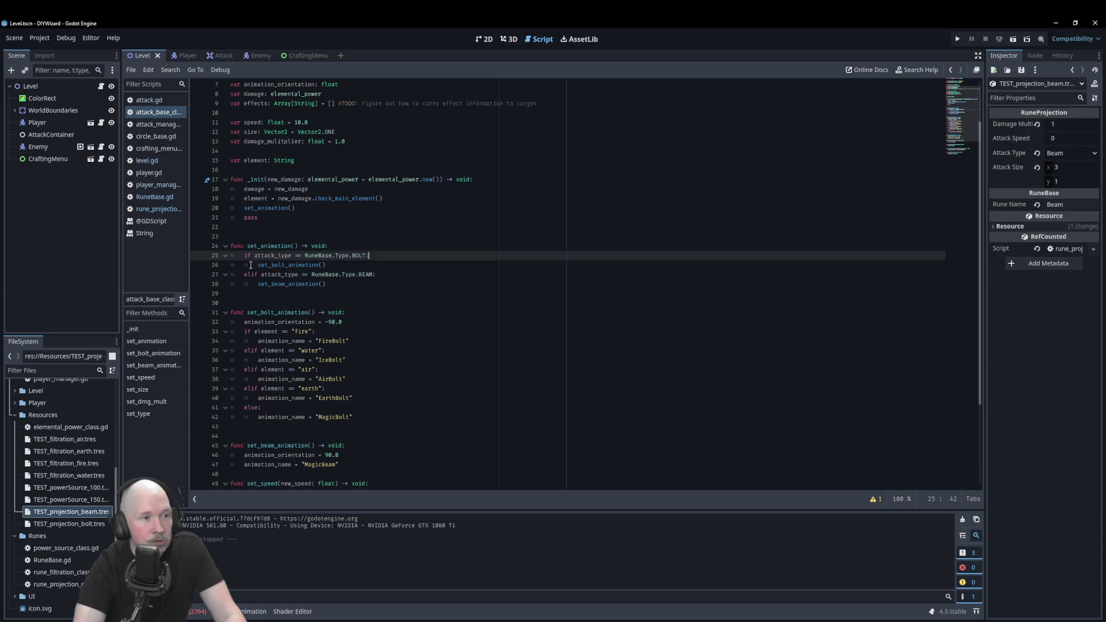
pyautogui.click(197, 246)
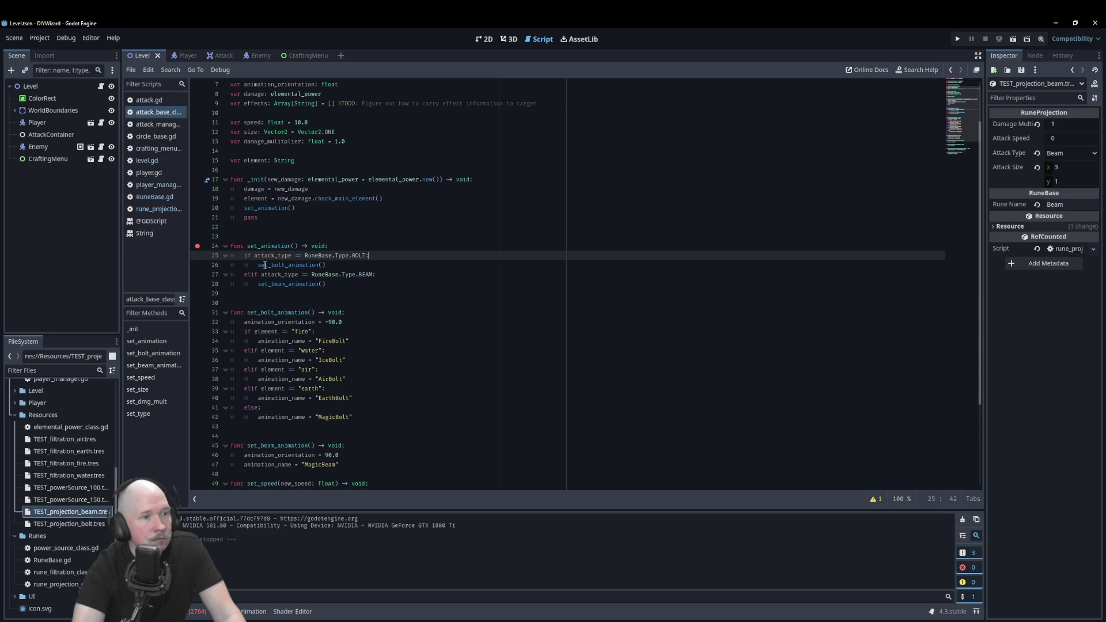
pyautogui.scroll(2, 270, 95)
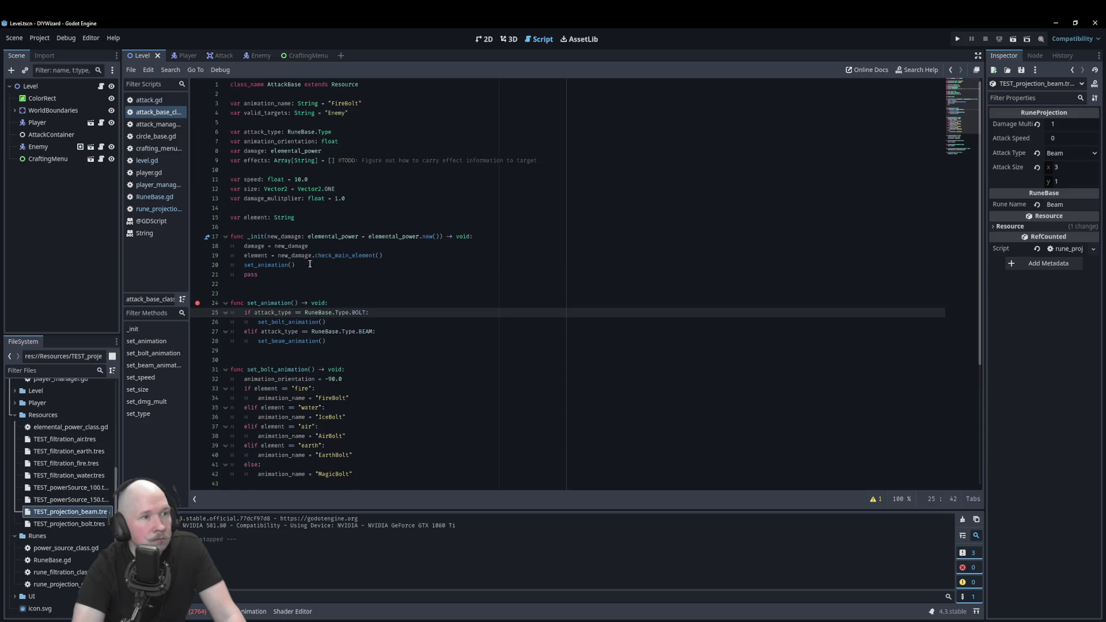
pyautogui.doubleClick(256, 132)
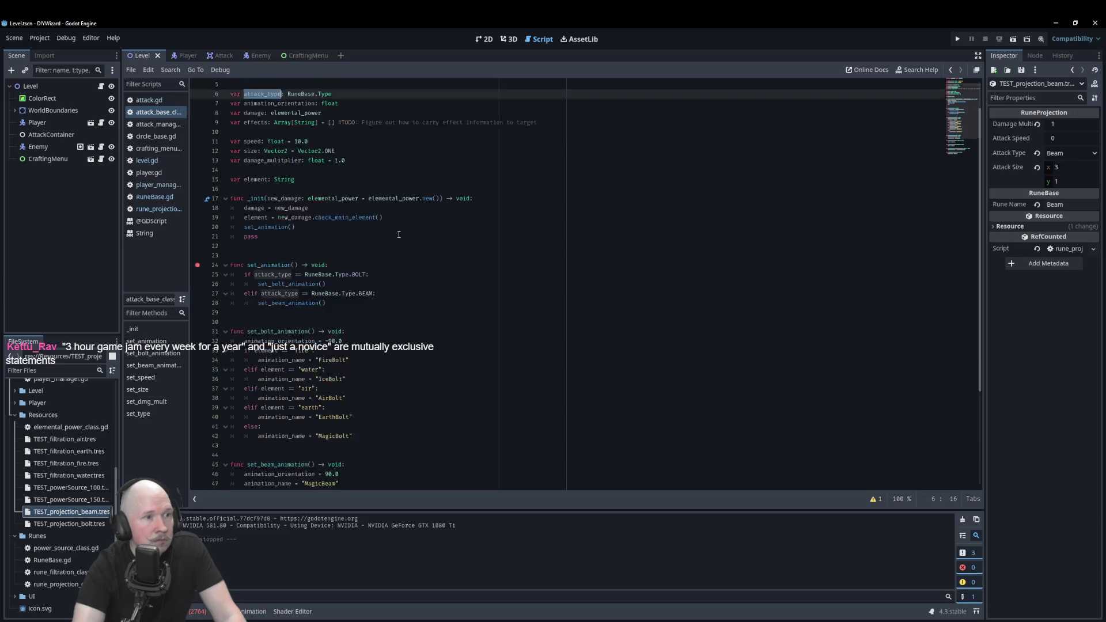
pyautogui.scroll(-6, 297, 455)
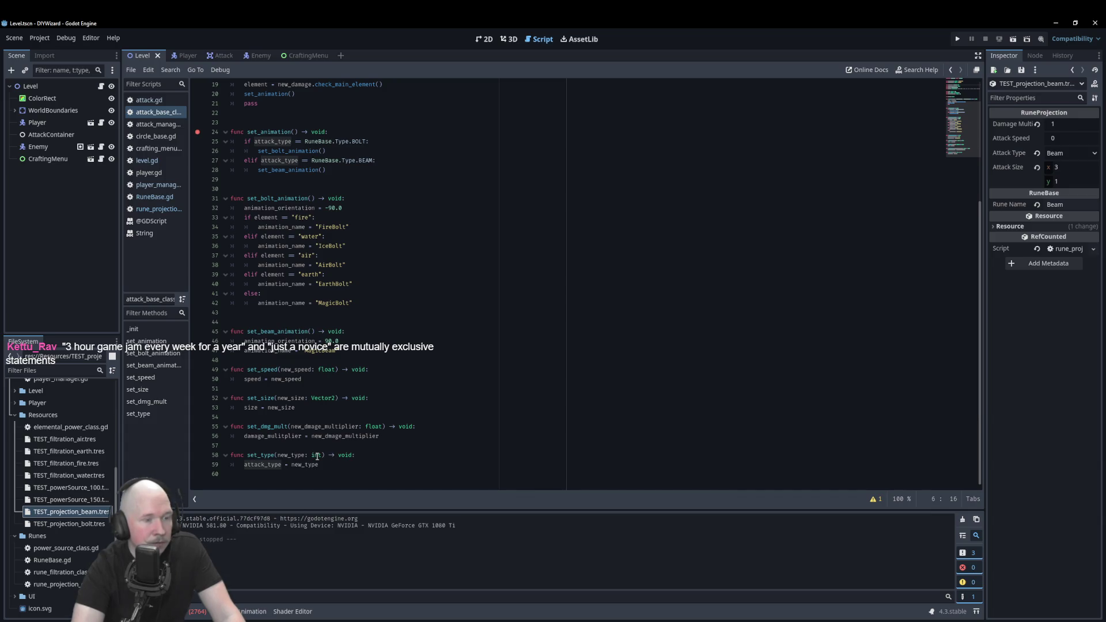
pyautogui.scroll(6, 317, 456)
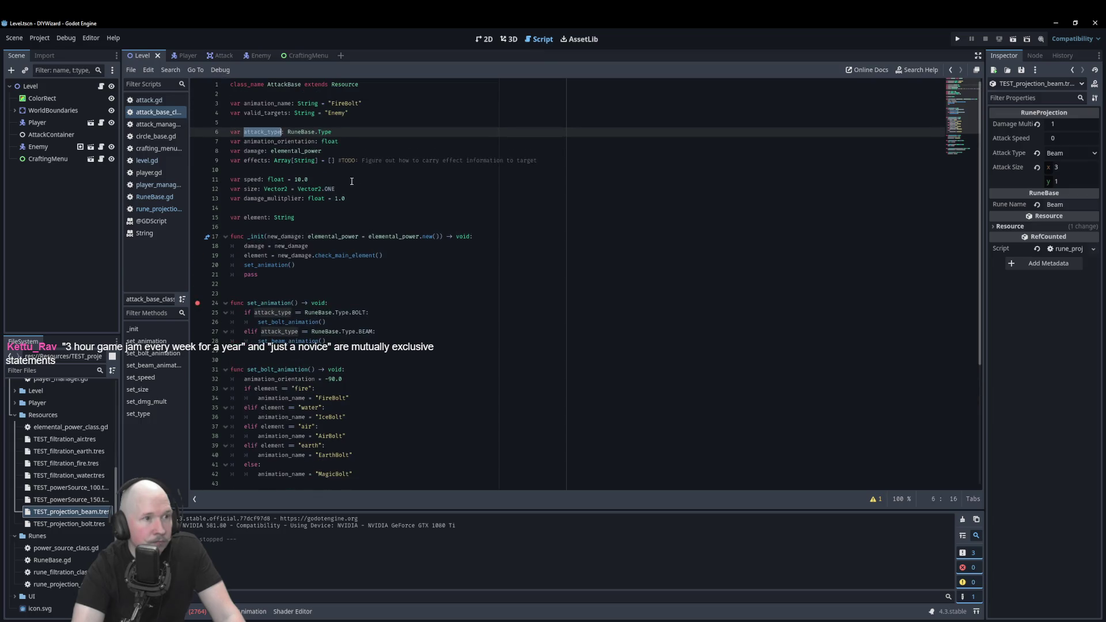
# Replace set_type's int parameter type with RuneBase.Type from line 6, then run the game.
pyautogui.moveTo(288, 133); pyautogui.dragTo(330, 132)
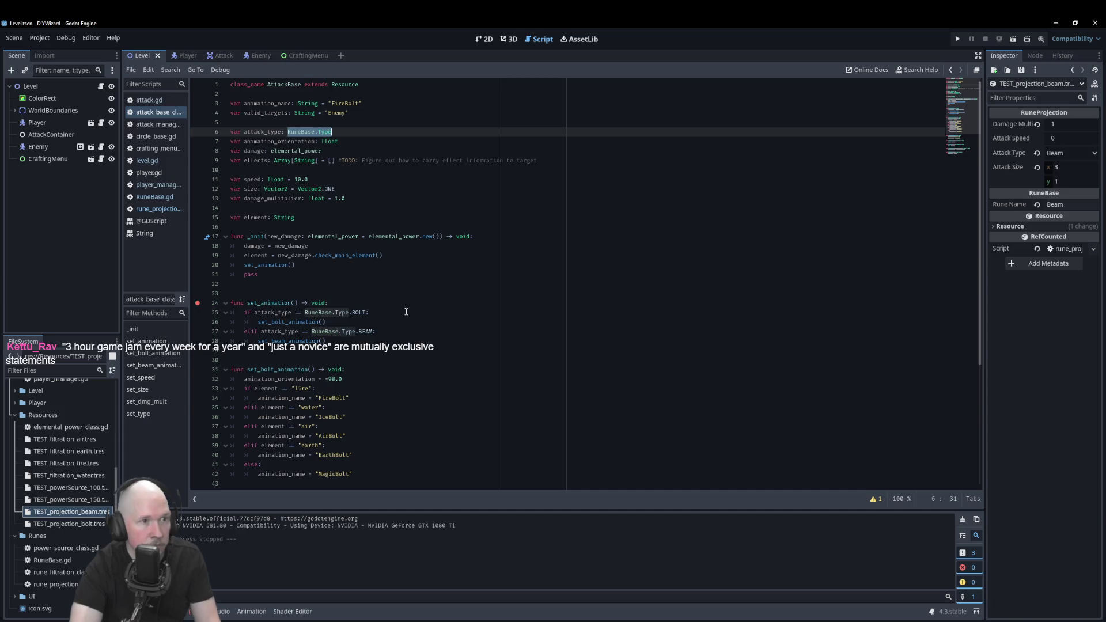
pyautogui.scroll(-6, 318, 453)
pyautogui.doubleClick(318, 455)
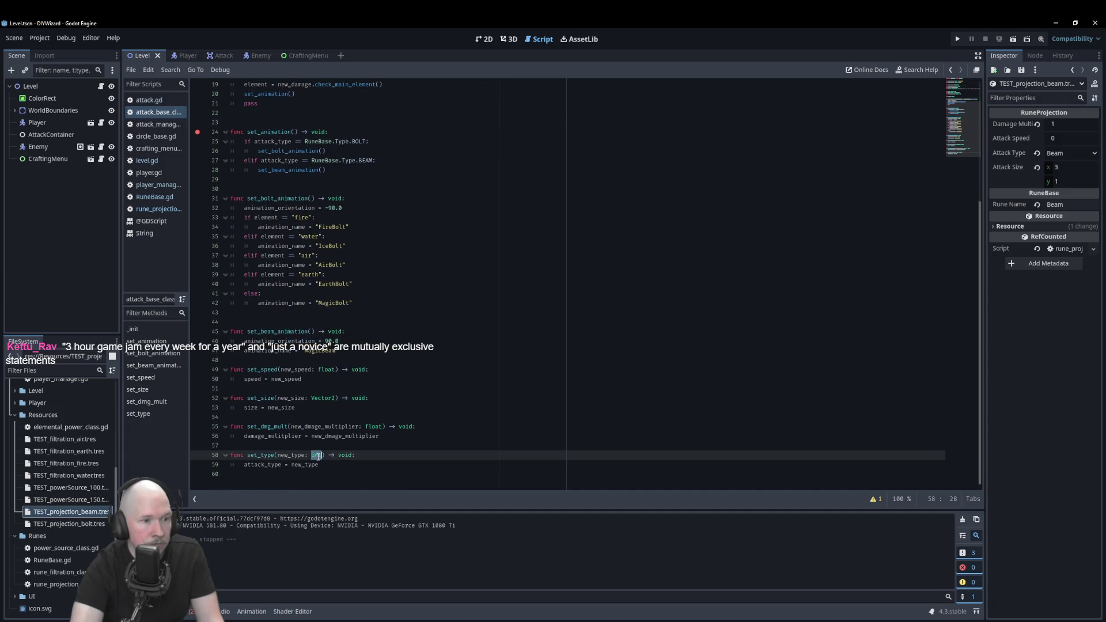
pyautogui.write('RuneBase.Type')
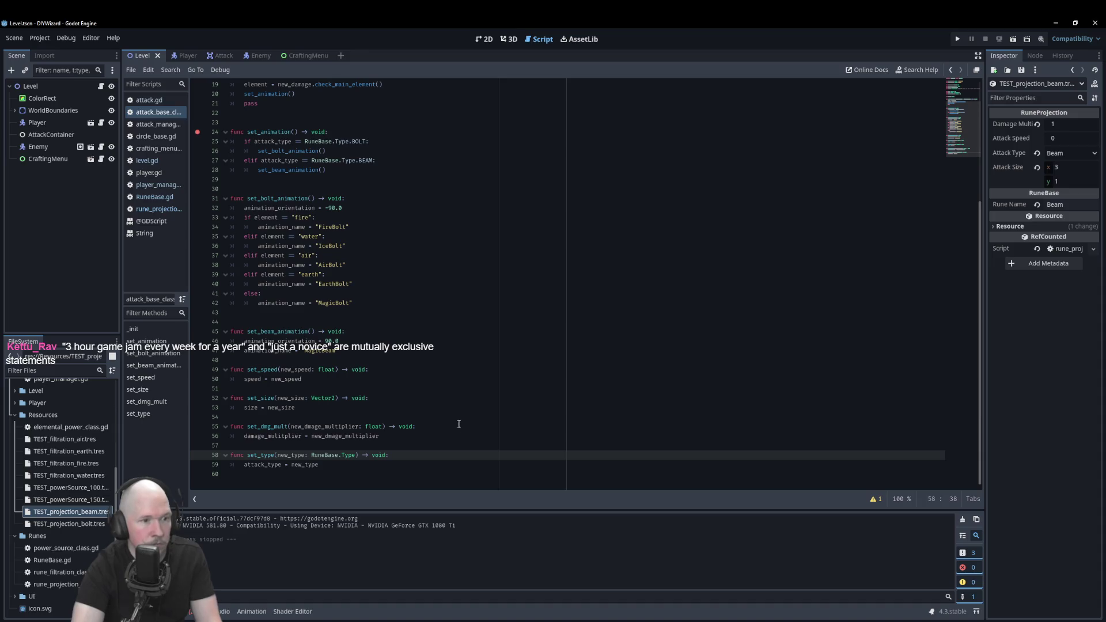
pyautogui.scroll(6, 403, 357)
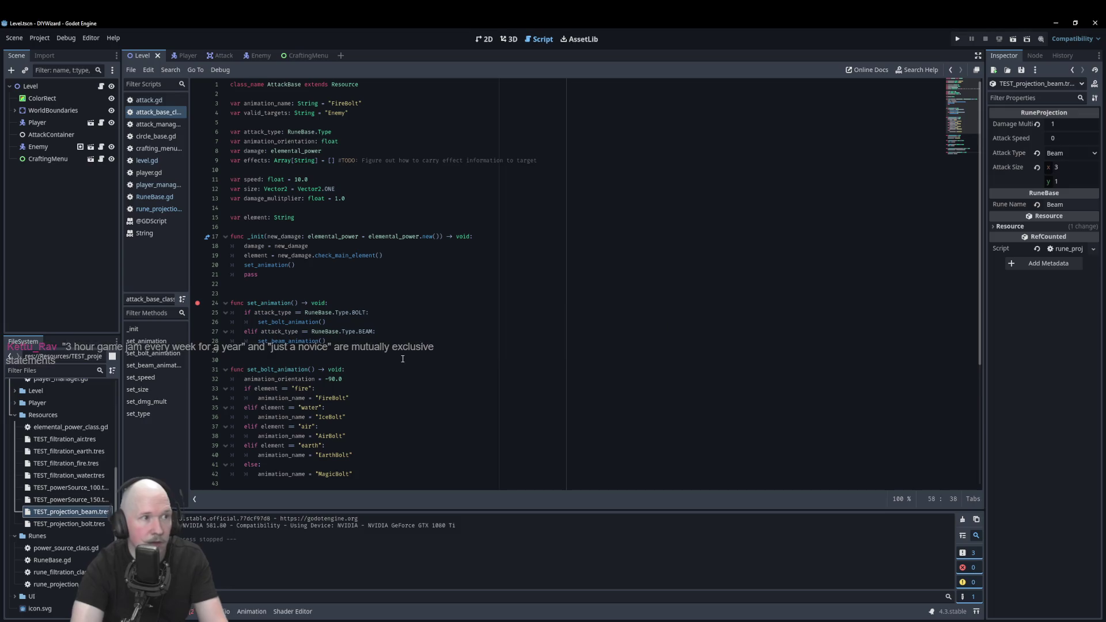
pyautogui.press('F5')
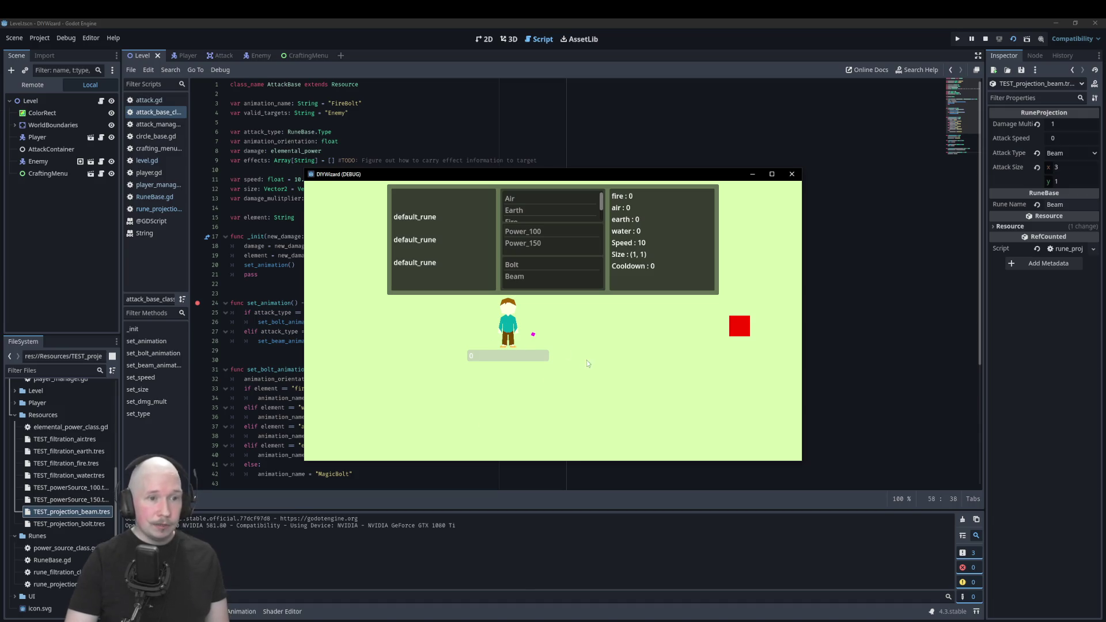
# Move the wizard, equip Air, Power_100 and Bolt, and fire two air bolts.
pyautogui.press('a')
pyautogui.press('s')
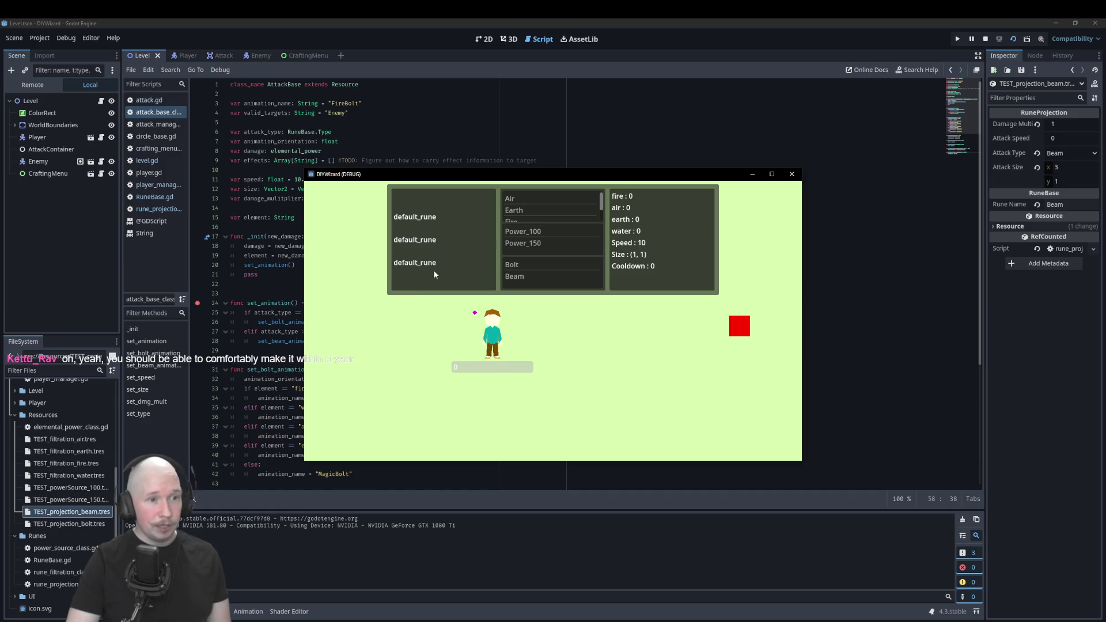
pyautogui.click(512, 199)
pyautogui.click(553, 231)
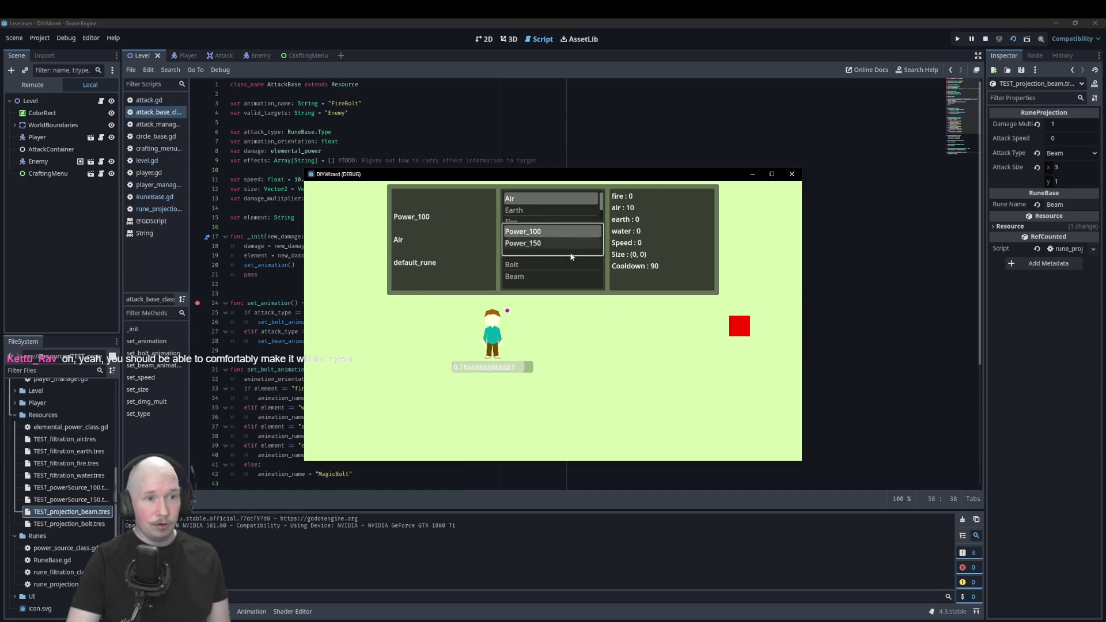
pyautogui.click(548, 264)
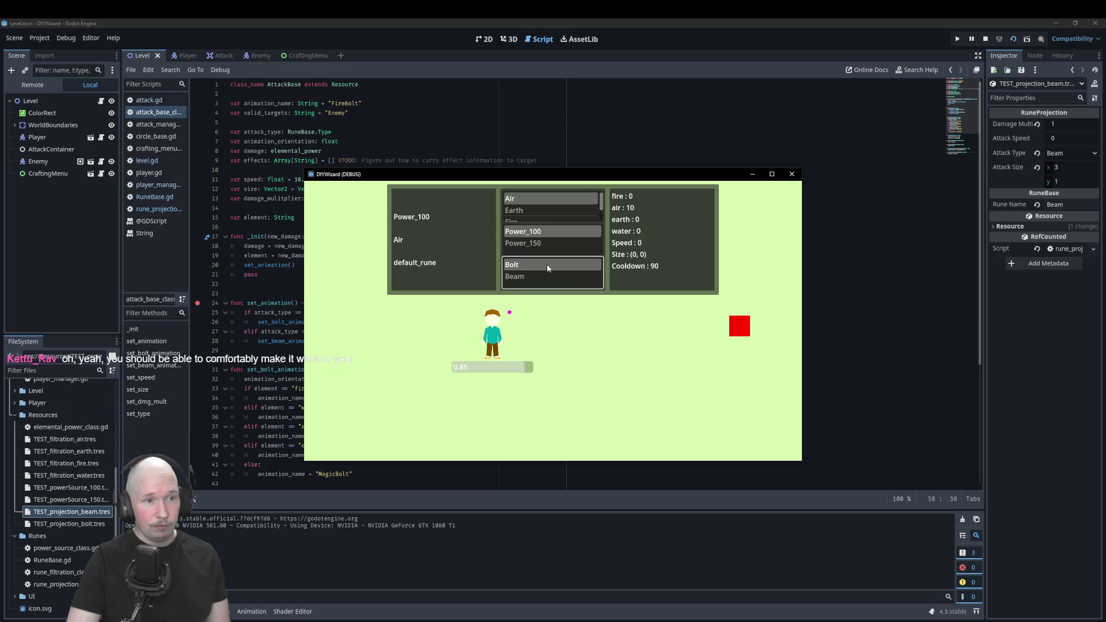
pyautogui.click(601, 337)
pyautogui.click(611, 337)
# Switch to Earth and fire a bolt, then switch to Beam and fire beams in several directions.
pyautogui.click(513, 210)
pyautogui.click(664, 322)
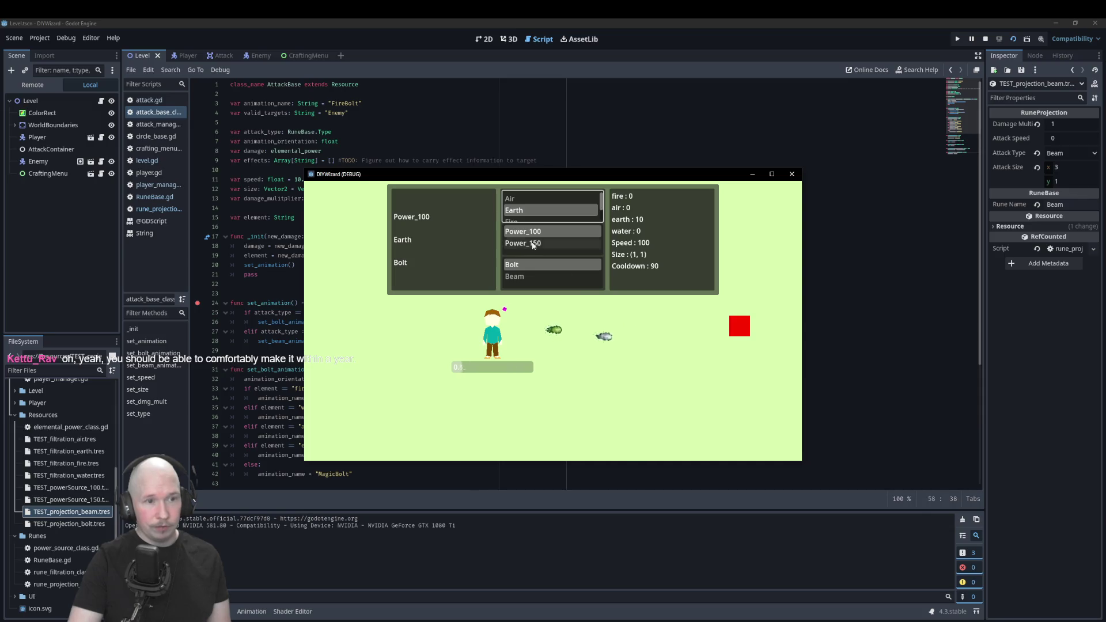
pyautogui.click(552, 275)
pyautogui.click(632, 327)
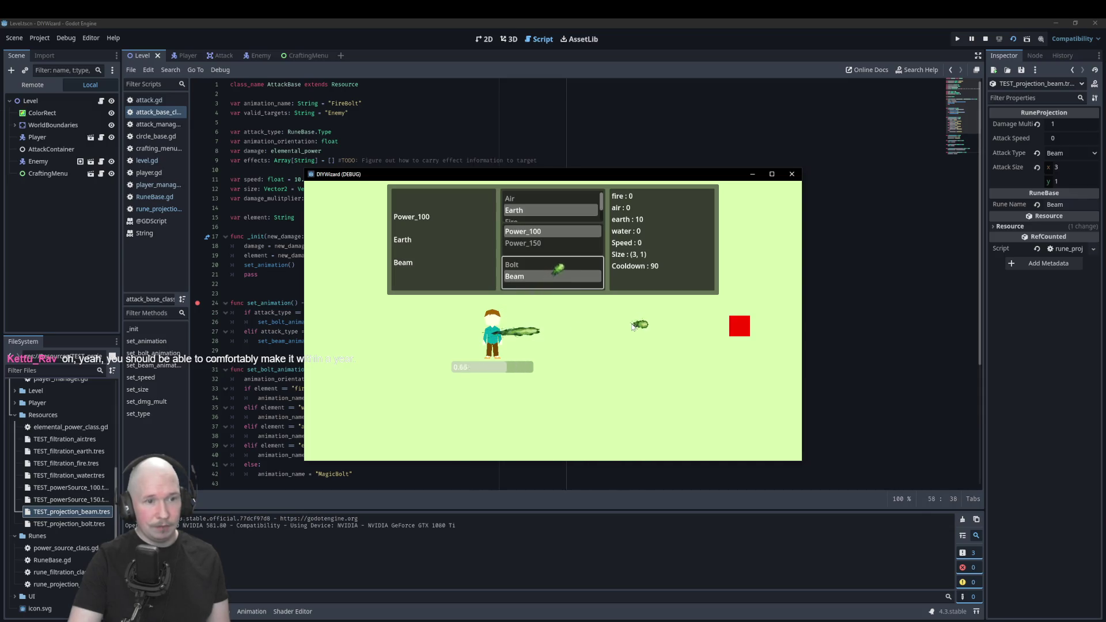
pyautogui.click(568, 312)
pyautogui.click(563, 353)
pyautogui.click(538, 328)
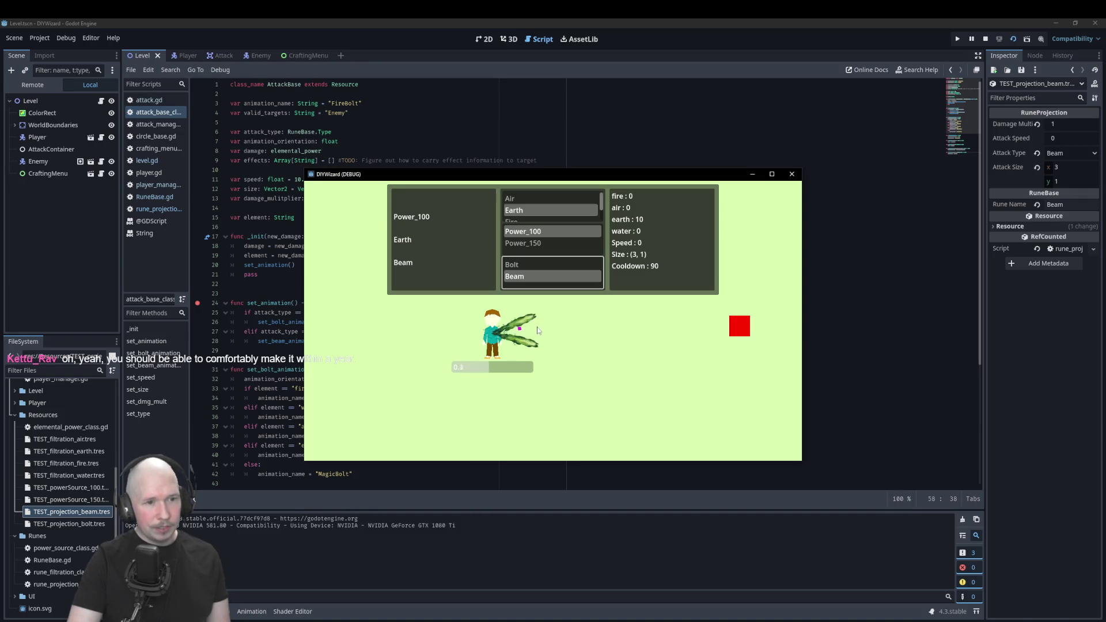
pyautogui.click(540, 331)
pyautogui.click(541, 350)
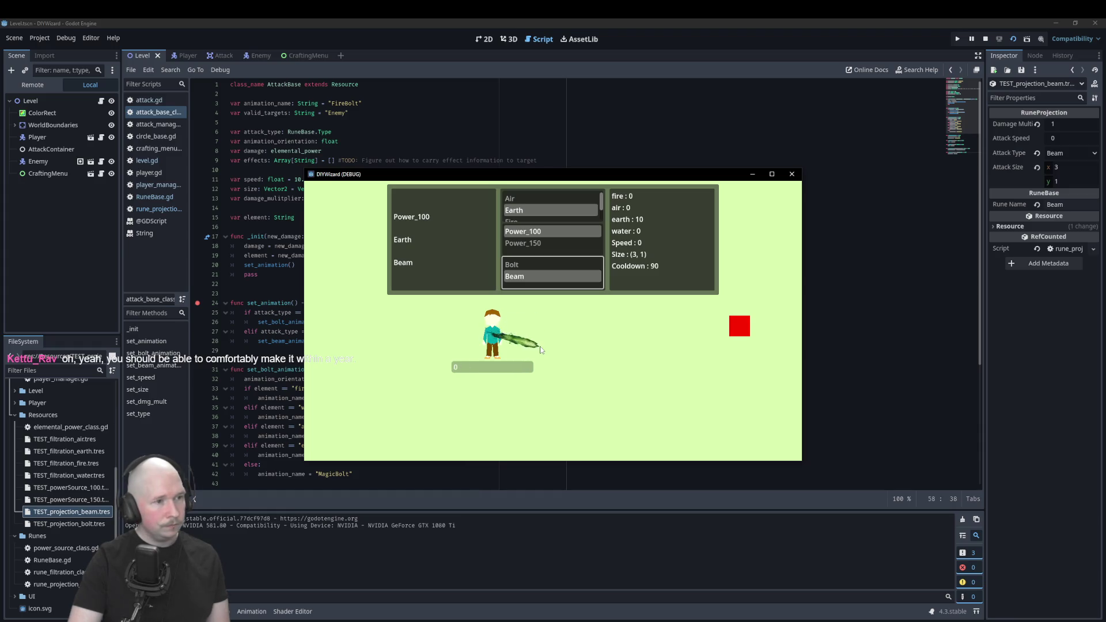
pyautogui.click(545, 328)
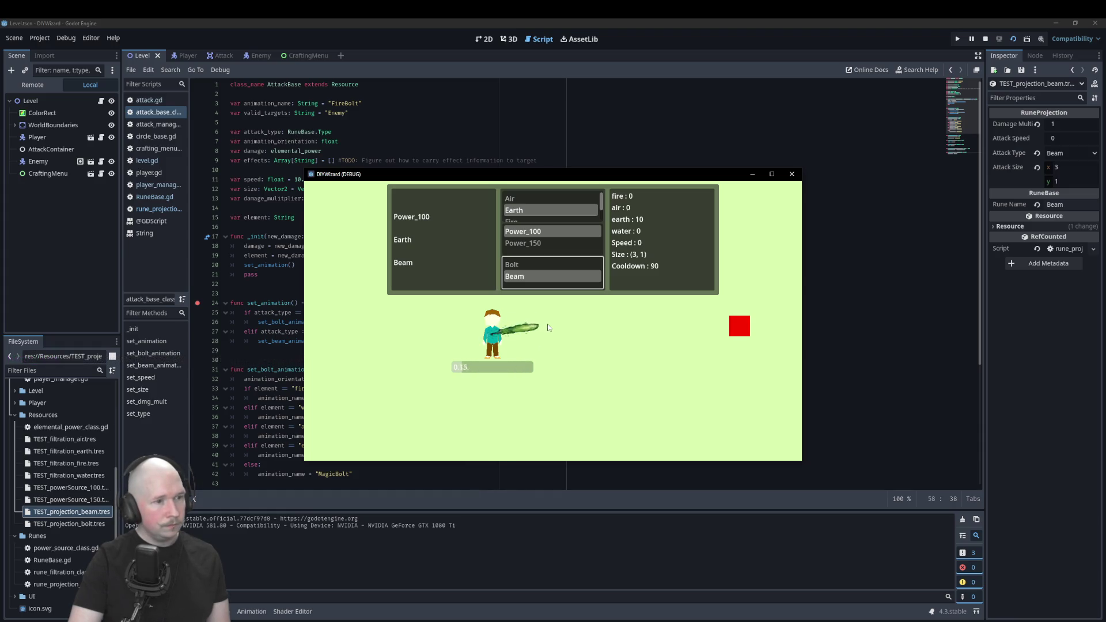
# Move the game window, fire more earth beams, switch back to Air Bolt, and close the game.
pyautogui.moveTo(474, 174); pyautogui.dragTo(561, 168)
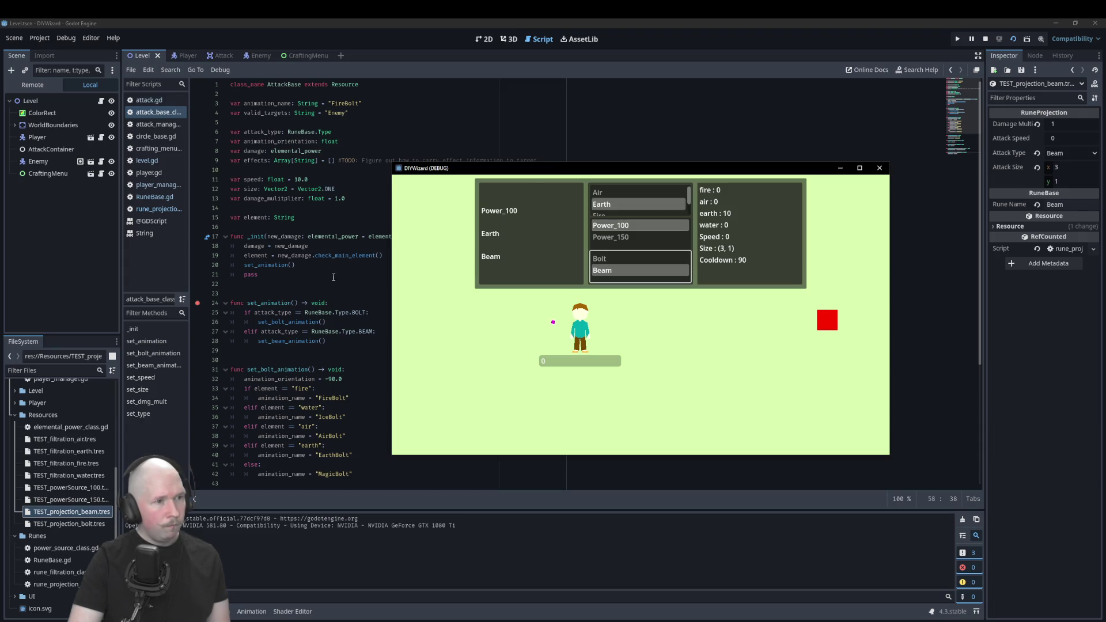
pyautogui.click(648, 346)
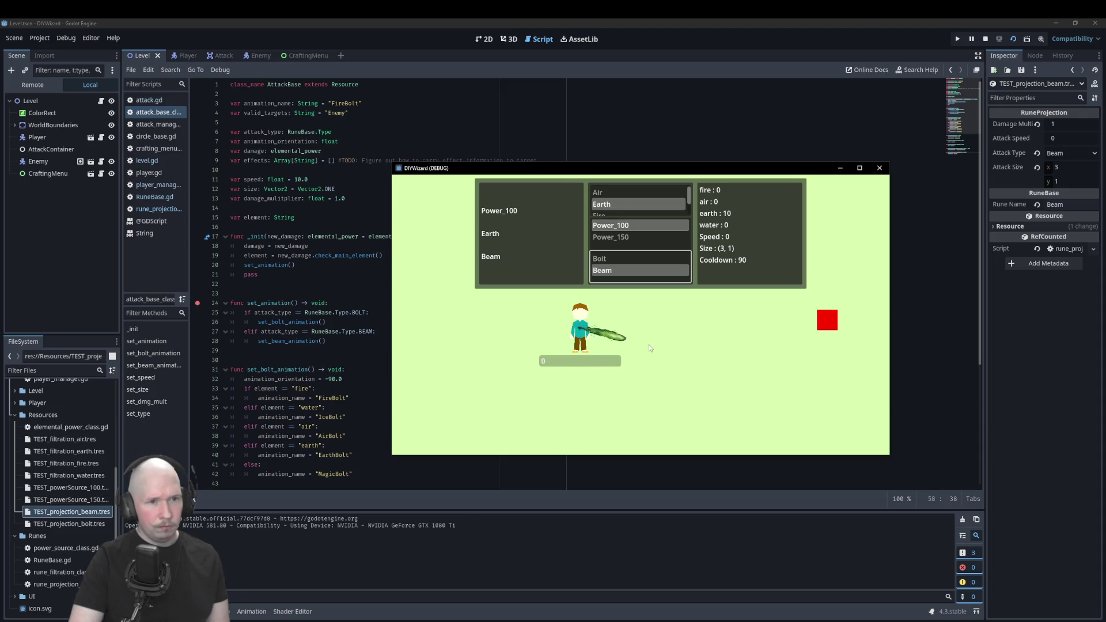
pyautogui.click(641, 193)
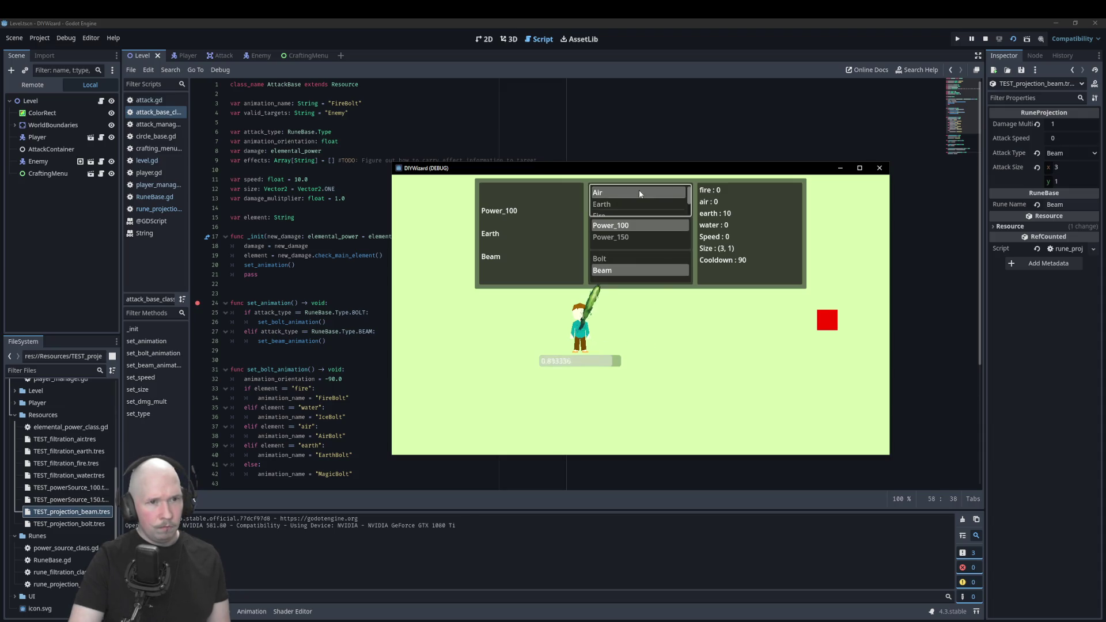
pyautogui.click(631, 259)
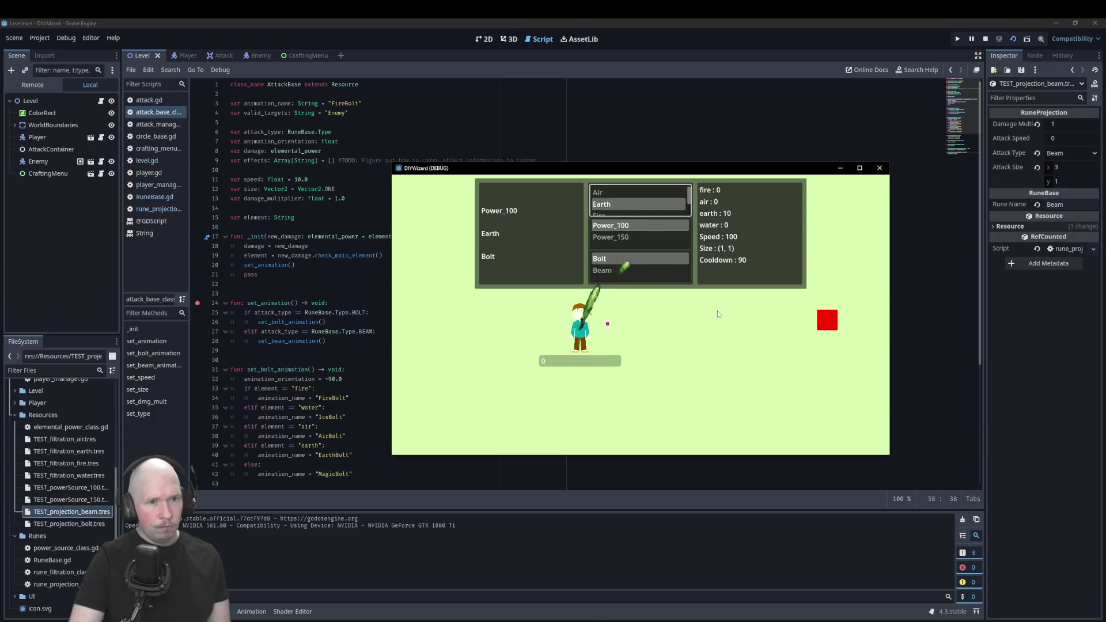
pyautogui.click(641, 194)
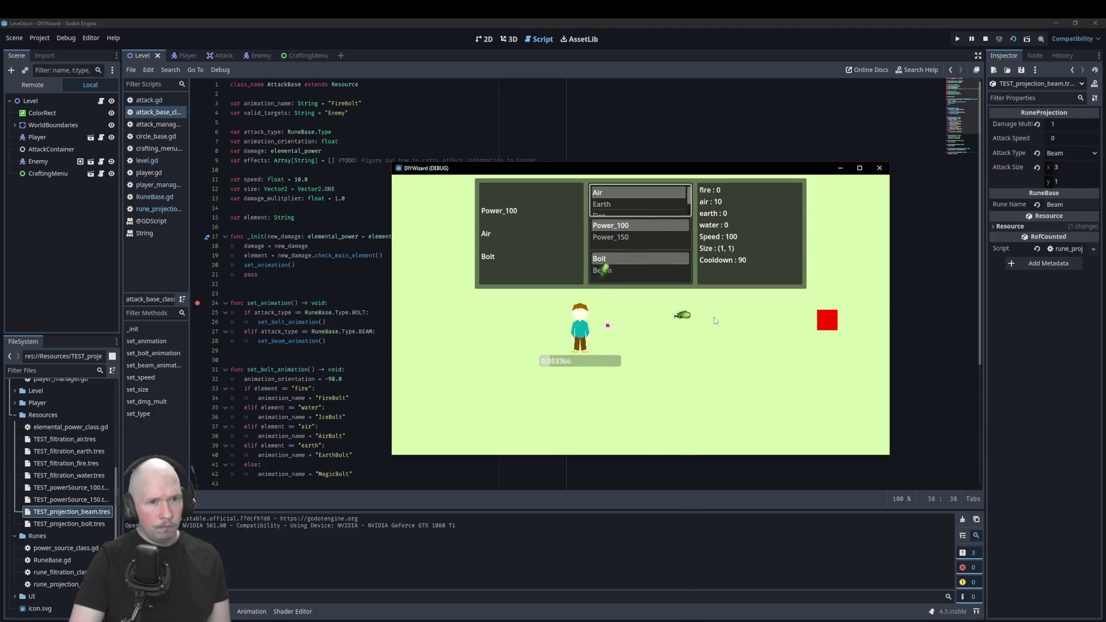
pyautogui.click(880, 168)
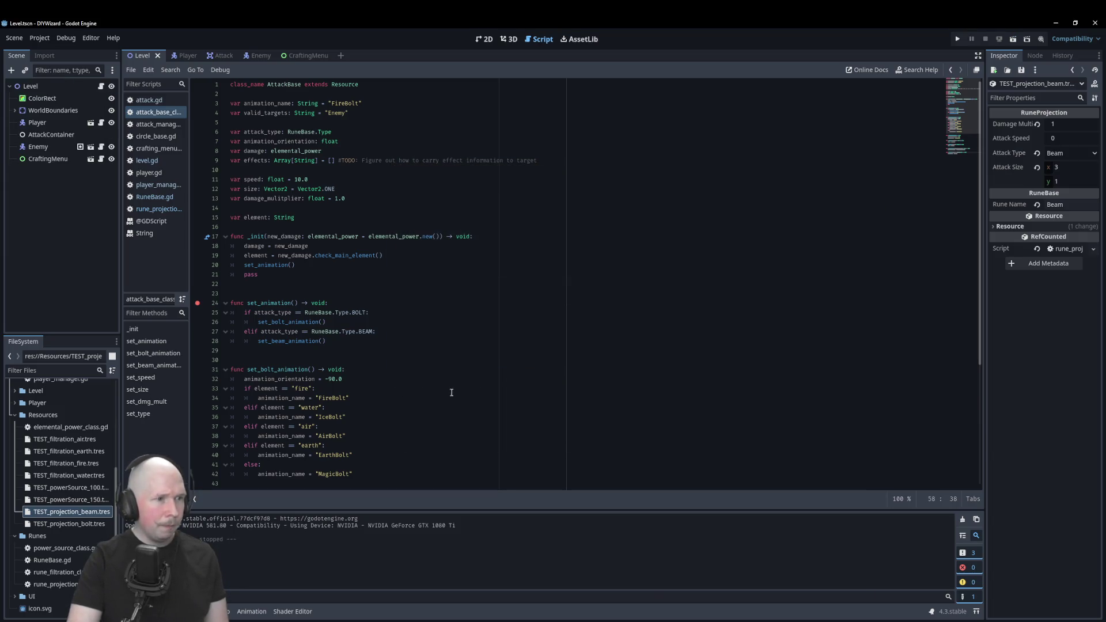
# Set a breakpoint on set_animation's line-25 attack_type check and run the scene with F6.
pyautogui.doubleClick(270, 303)
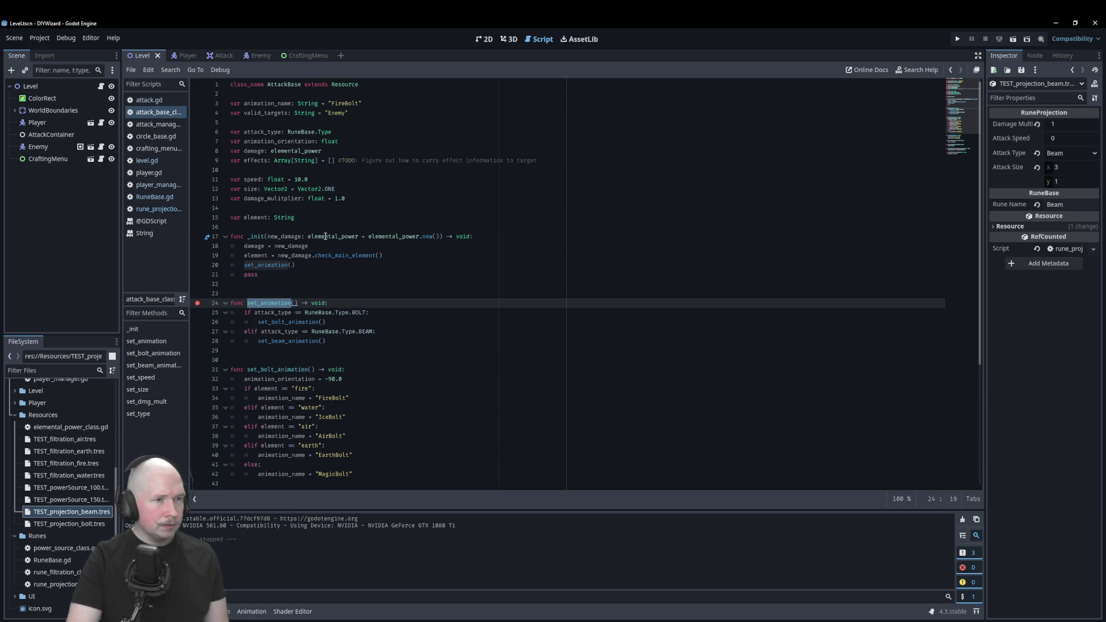
pyautogui.scroll(-6, 325, 239)
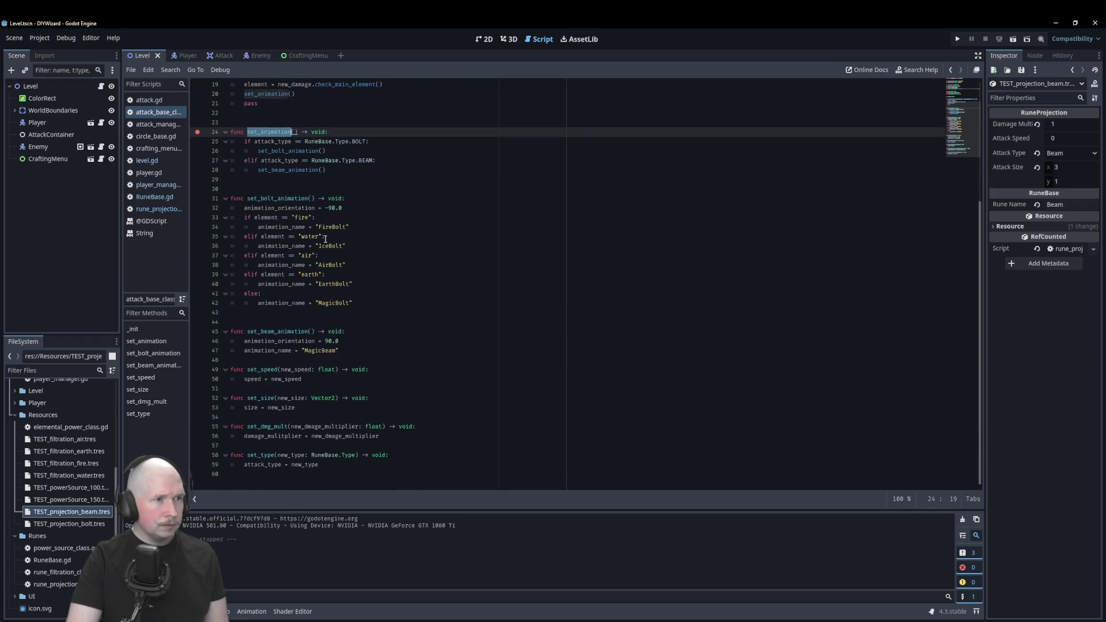
pyautogui.scroll(6, 325, 239)
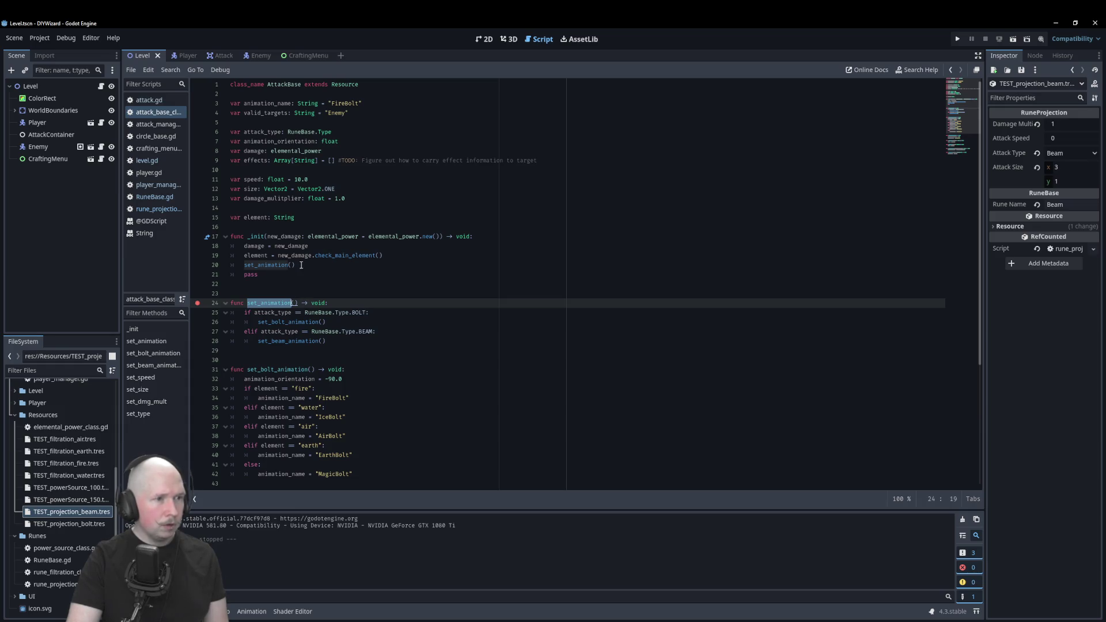
pyautogui.click(197, 311)
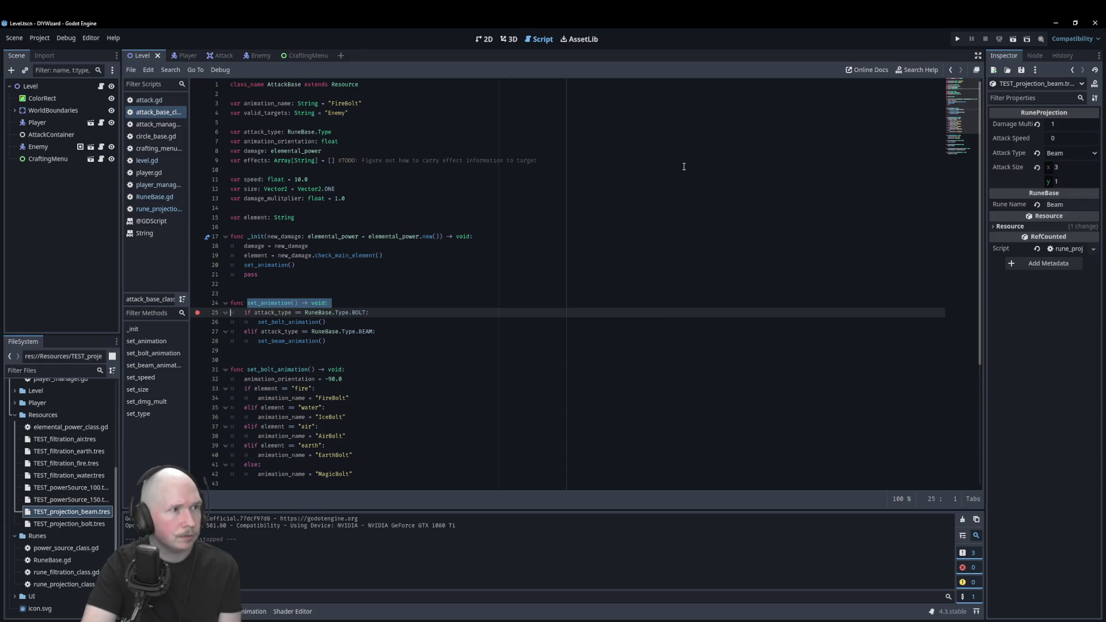
pyautogui.press('F6')
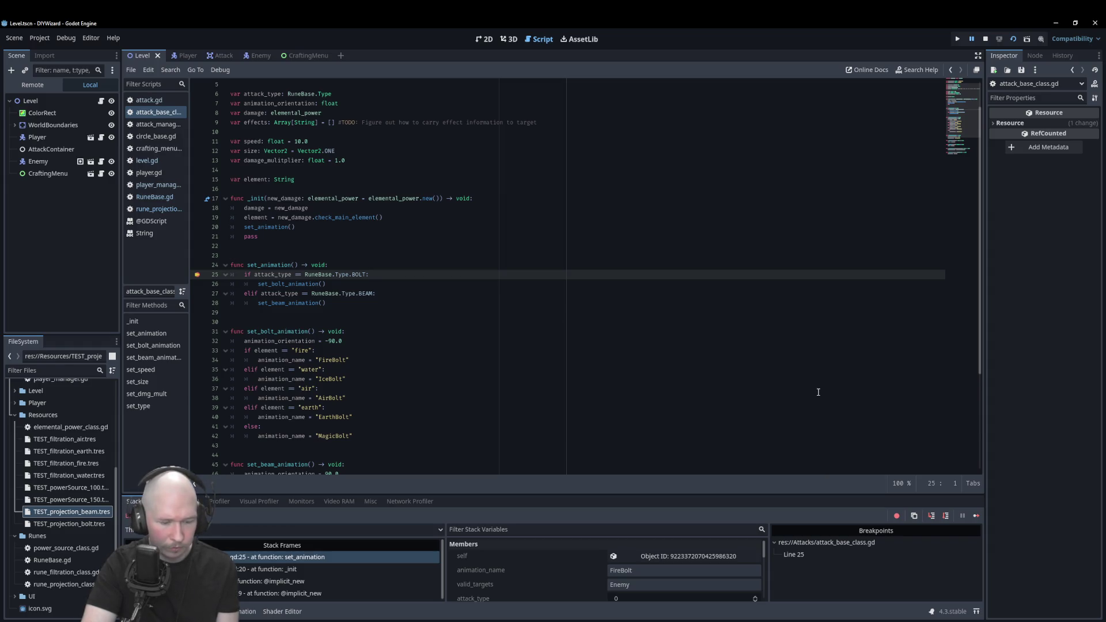
# Resume from the breakpoint, stop the game, and start a new line in assign_attack_details.
pyautogui.click(977, 516)
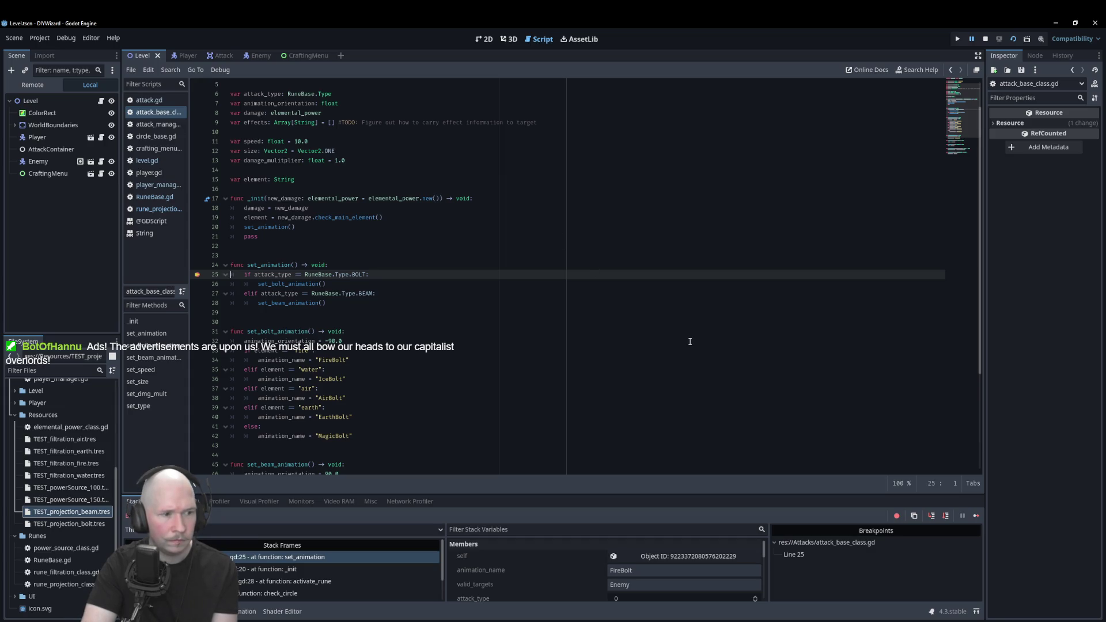
pyautogui.press('F12')
pyautogui.press('F8')
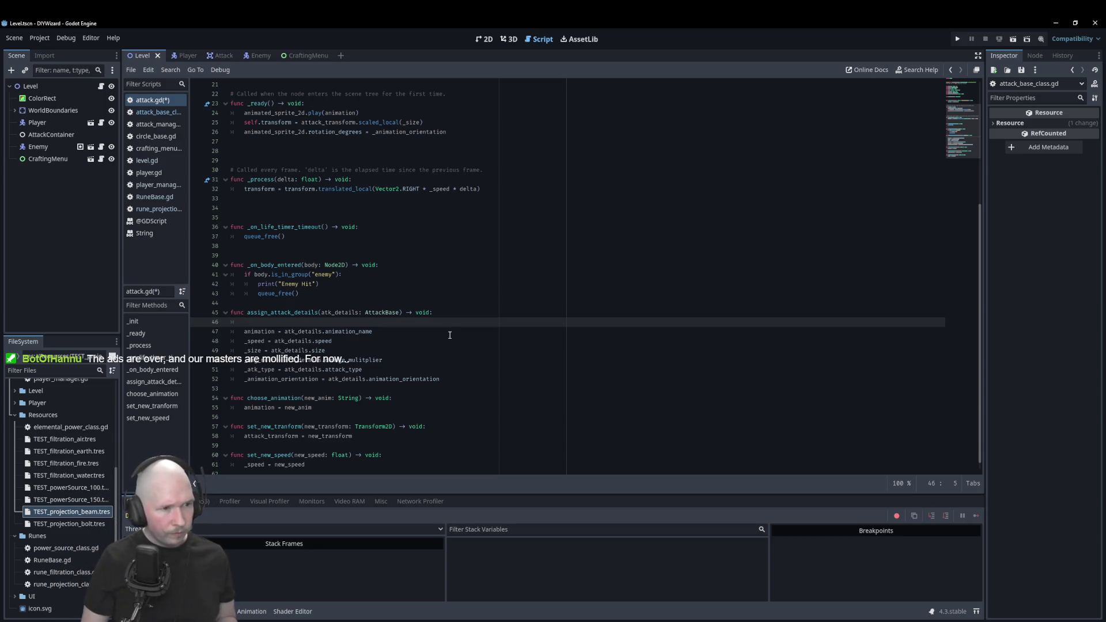
# Add an atk_details set_animation call in attack.gd, save it, and run the game.
pyautogui.write('atk')
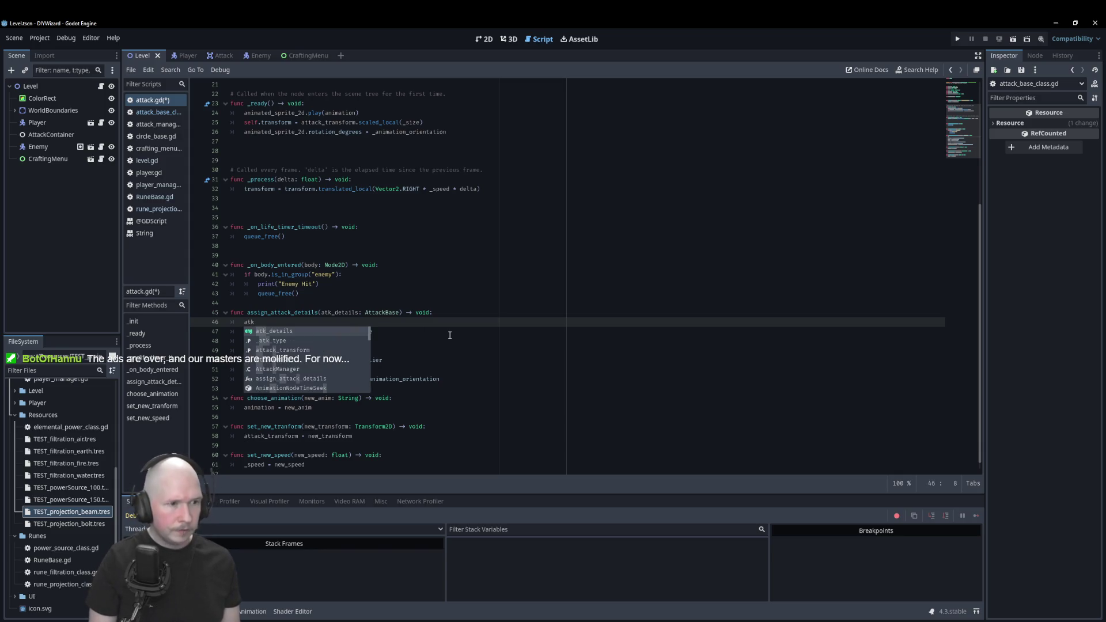
pyautogui.press('Return')
pyautogui.write('set')
pyautogui.press('Return')
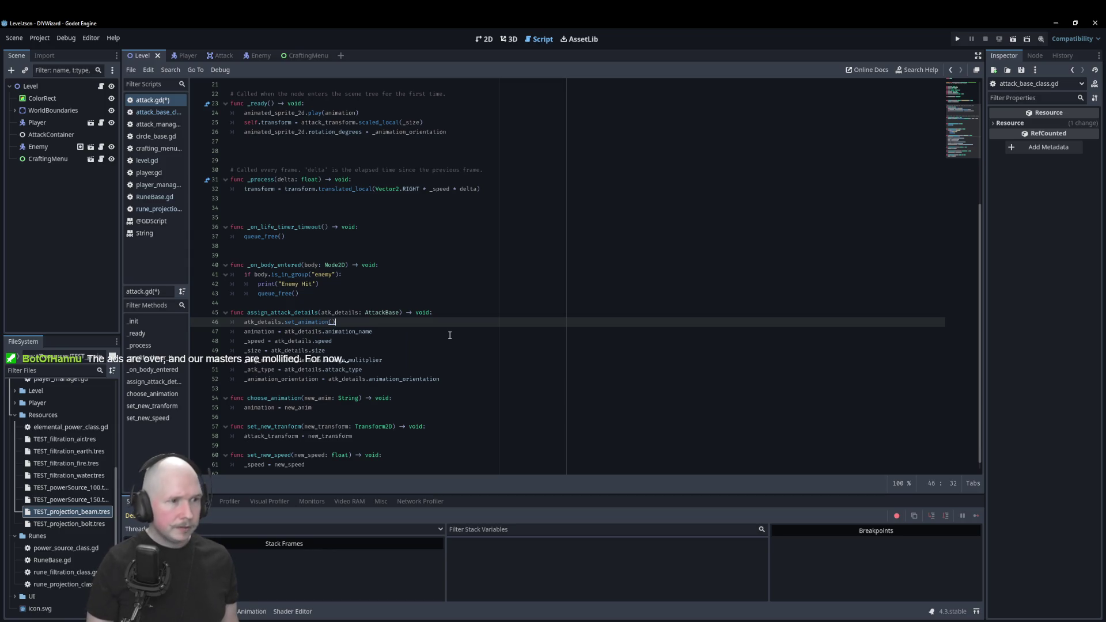
pyautogui.hotkey('ctrl', 's')
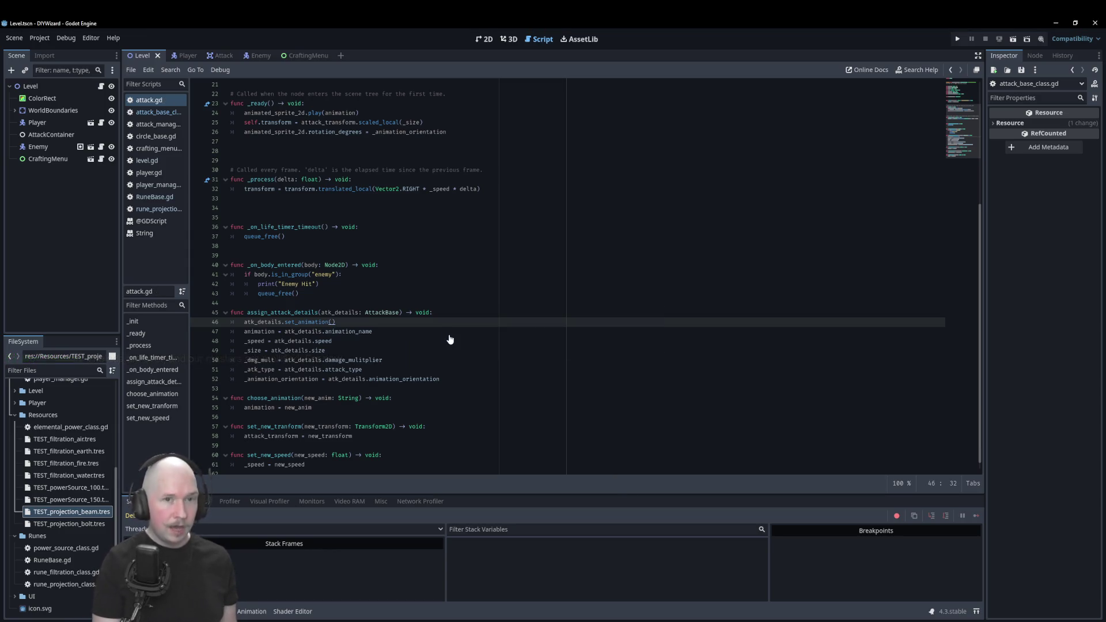
pyautogui.press('F5')
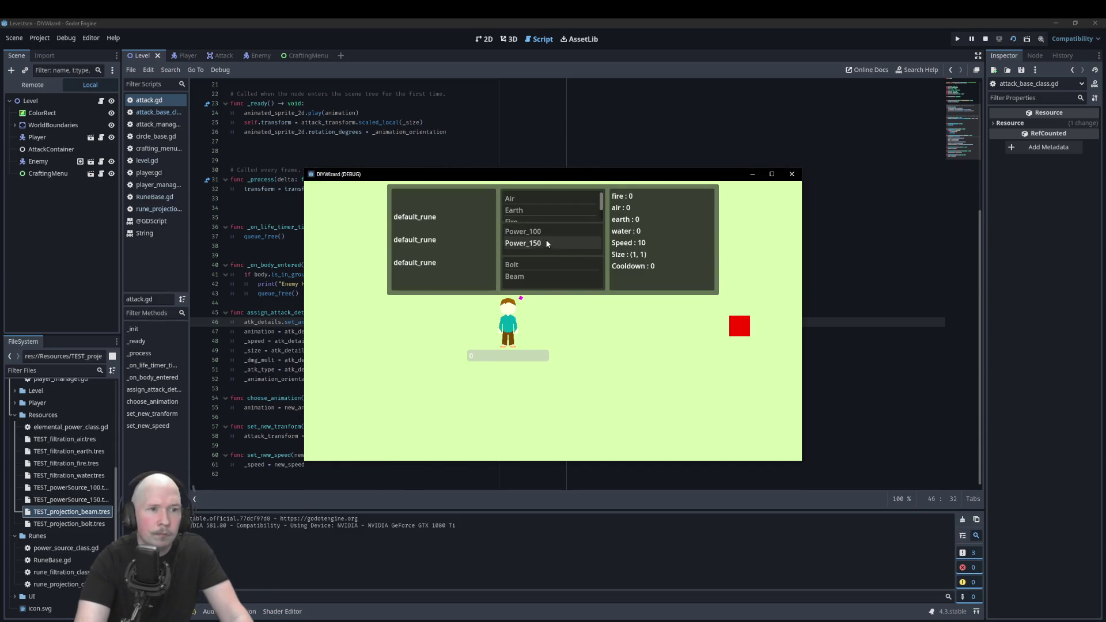
# Pick Earth, stop the game, break on line 24 of set_animation in attack_base_class.gd, and rerun.
pyautogui.click(530, 212)
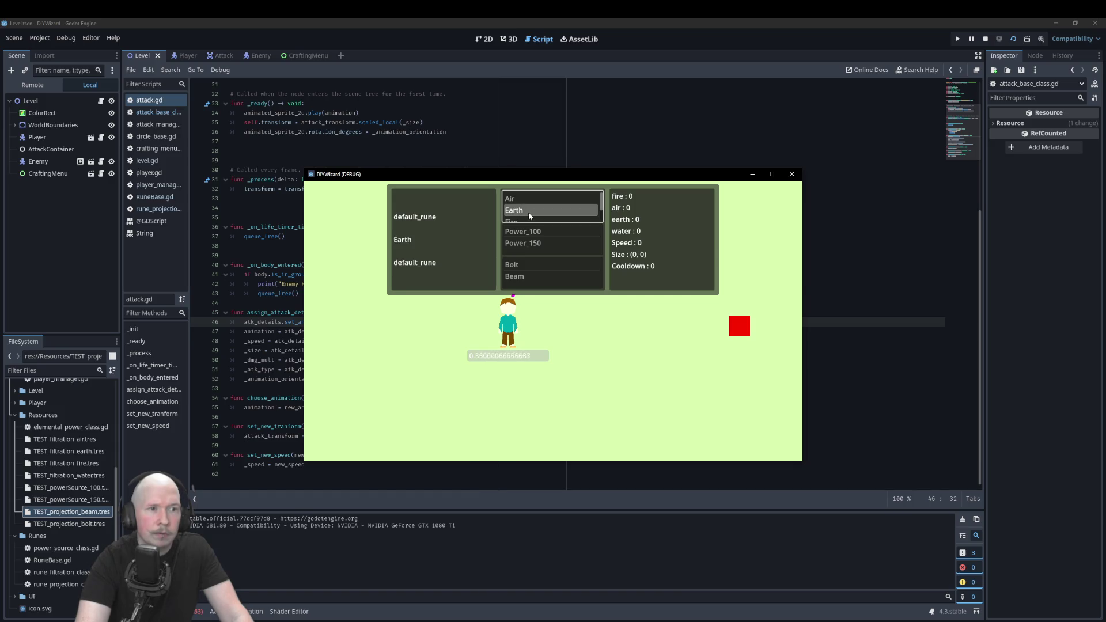
pyautogui.click(792, 174)
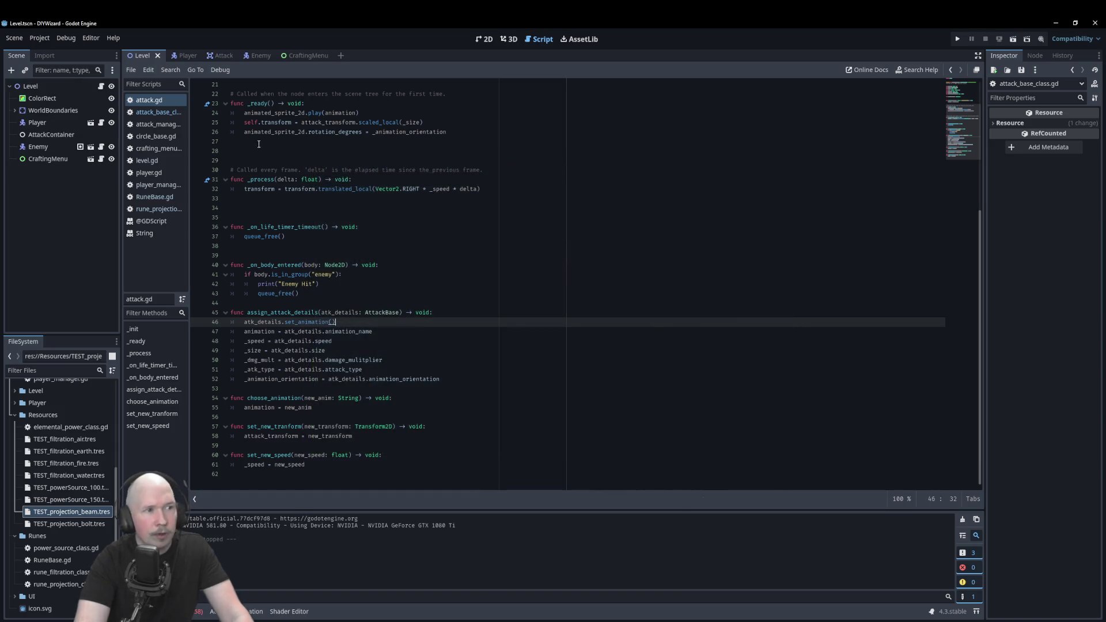
pyautogui.click(173, 114)
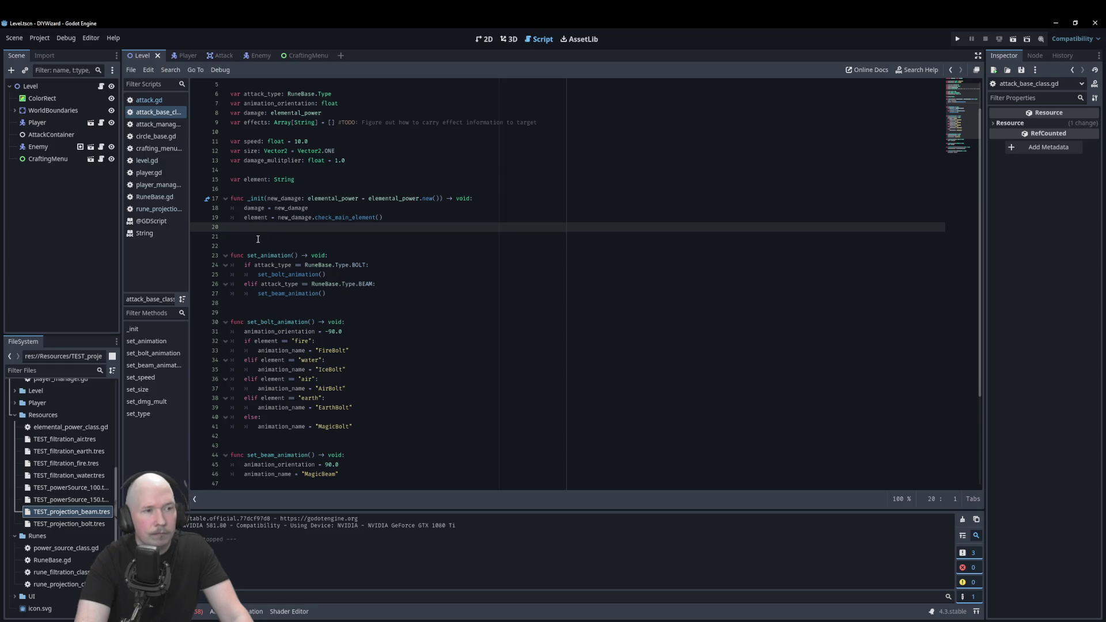
pyautogui.click(198, 268)
pyautogui.press('F6')
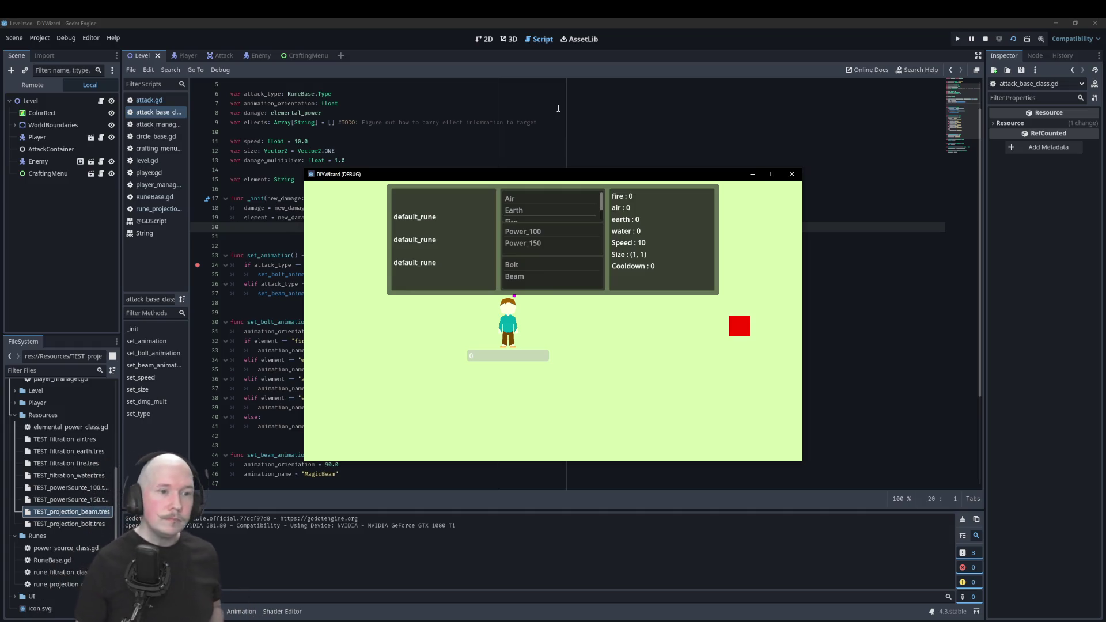
# Fire attacks to hit the line-24 breakpoint, resuming each time while equipping Air and Power_100.
pyautogui.click(649, 306)
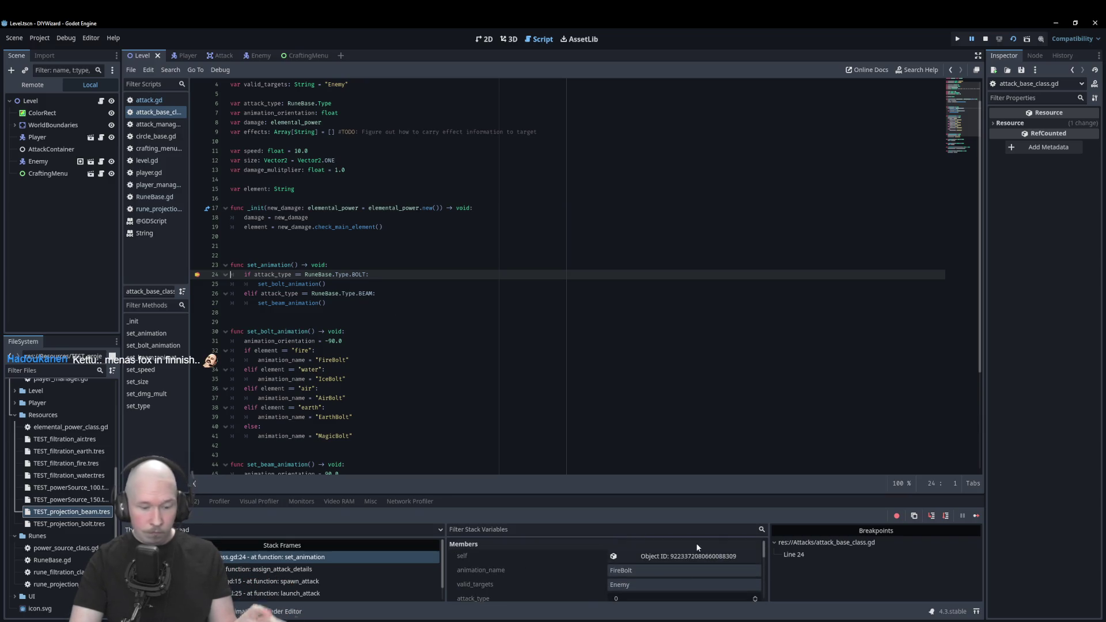
pyautogui.press('F12')
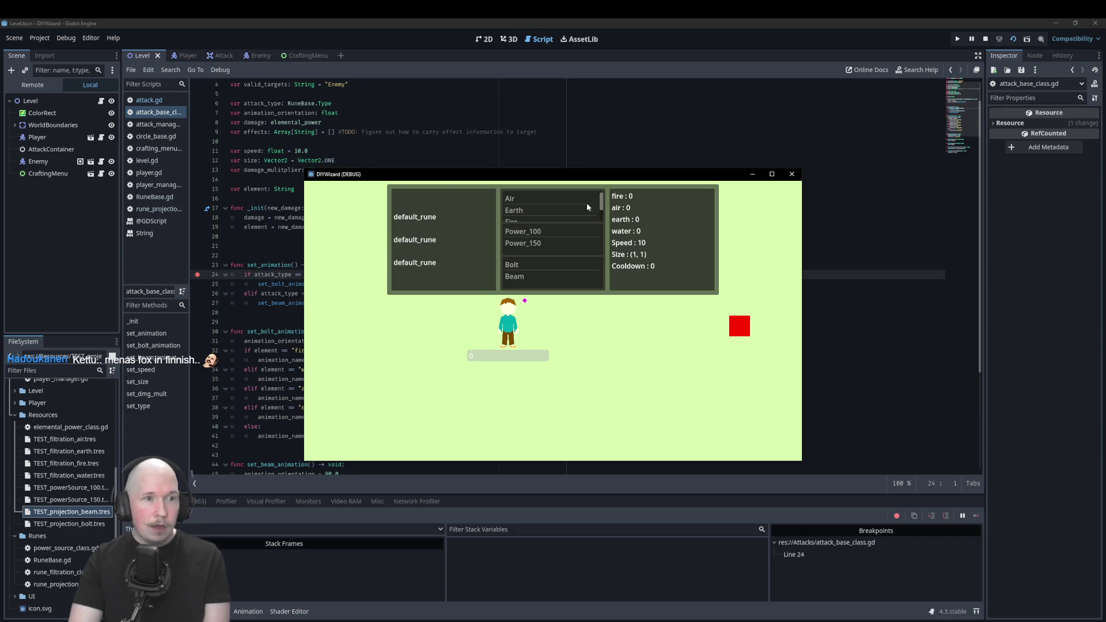
pyautogui.click(520, 198)
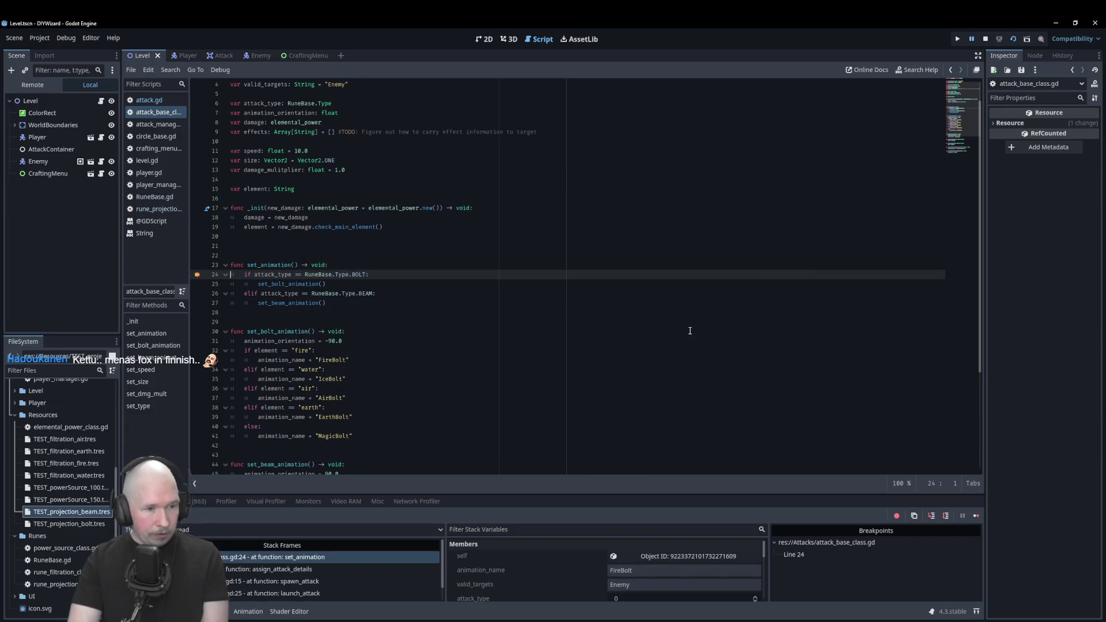
pyautogui.click(689, 330)
pyautogui.press('F12')
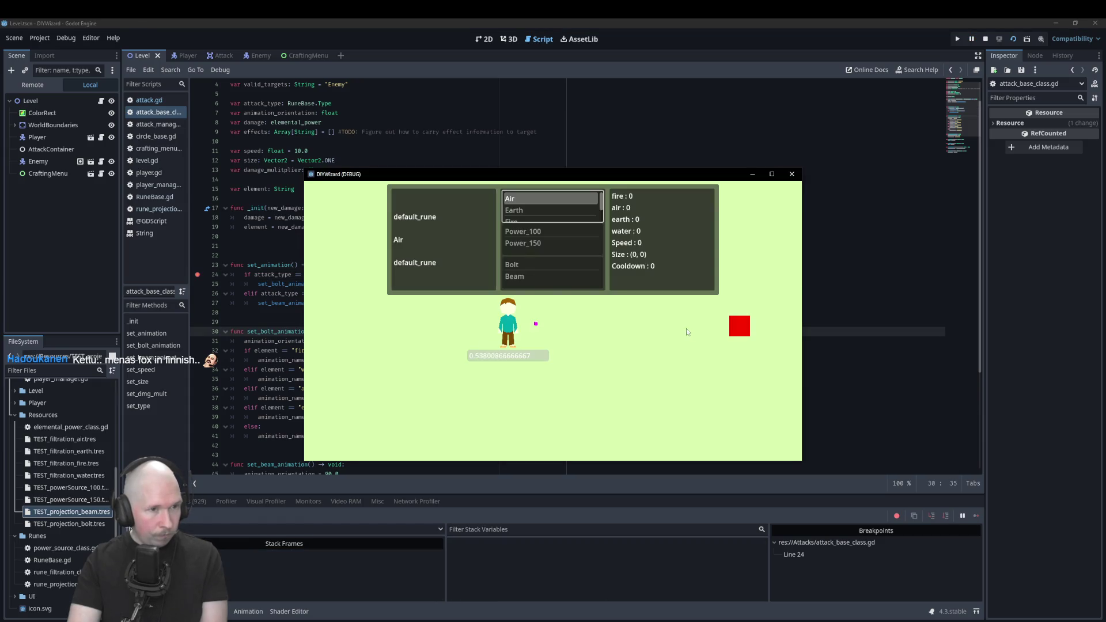
pyautogui.click(548, 233)
pyautogui.press('F12')
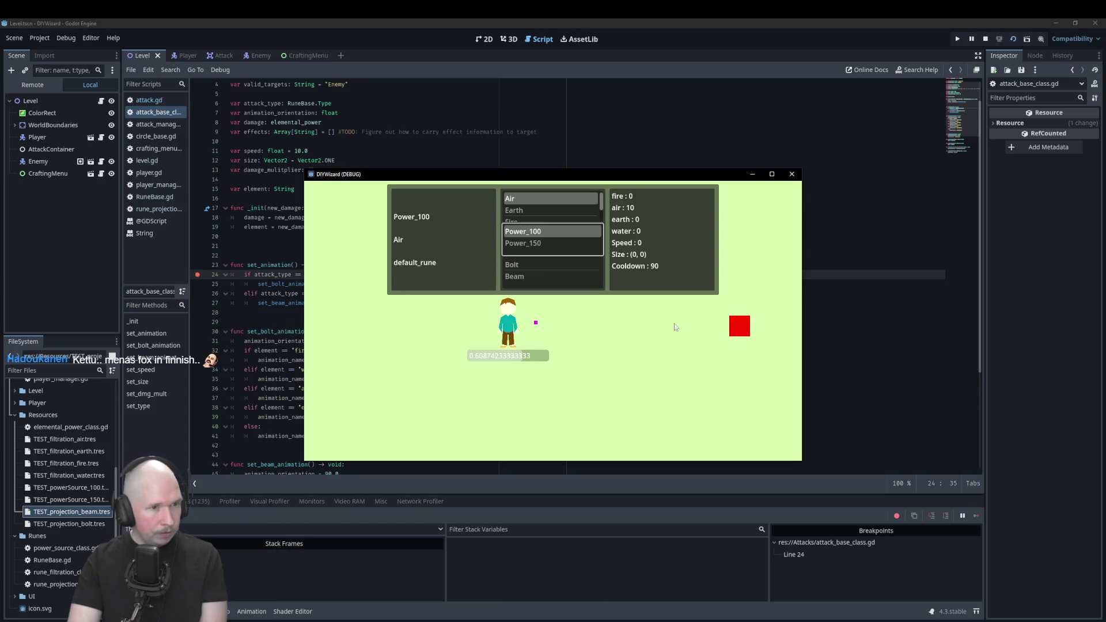
pyautogui.click(531, 265)
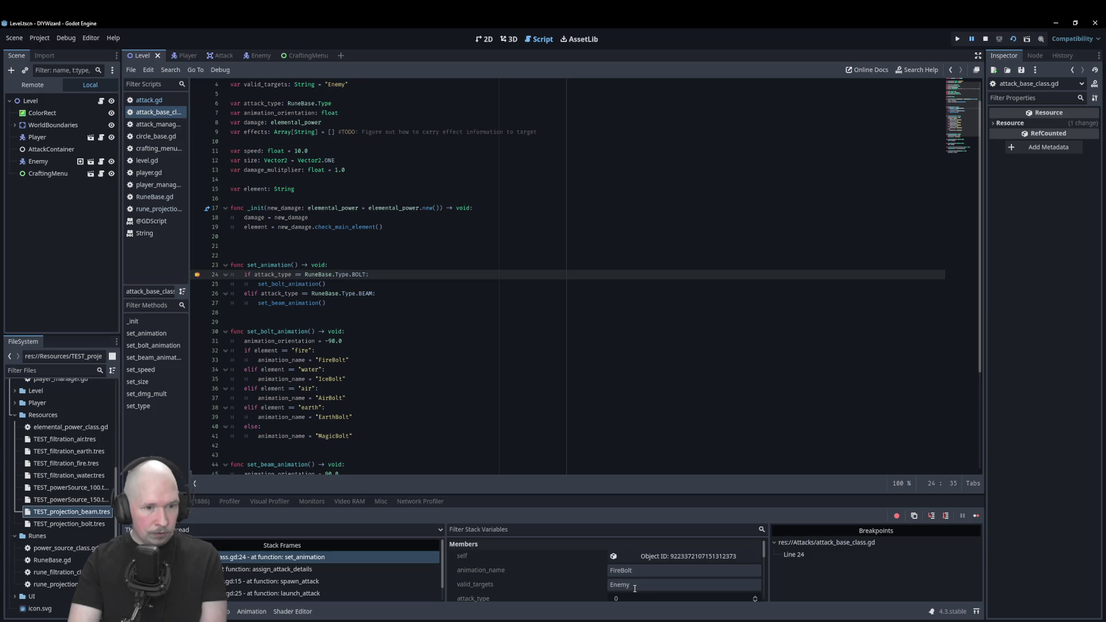
# Inspect the paused attack's Stack Variables and its attack_type value in the debugger and code.
pyautogui.scroll(-2, 504, 555)
pyautogui.scroll(-1, 504, 575)
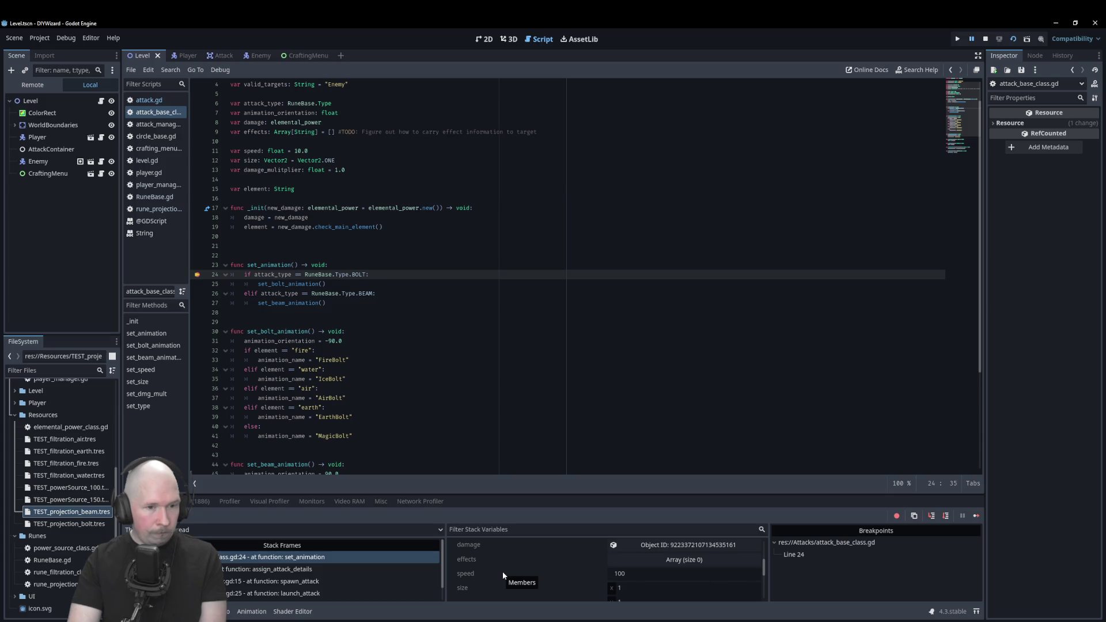
pyautogui.scroll(-2, 503, 572)
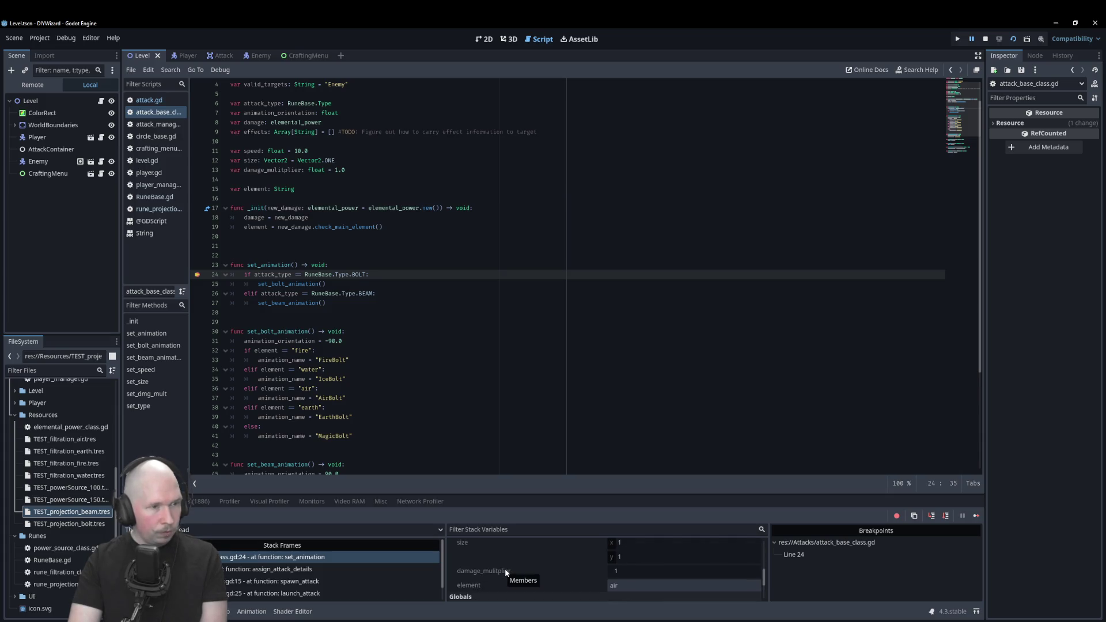
pyautogui.press('F12')
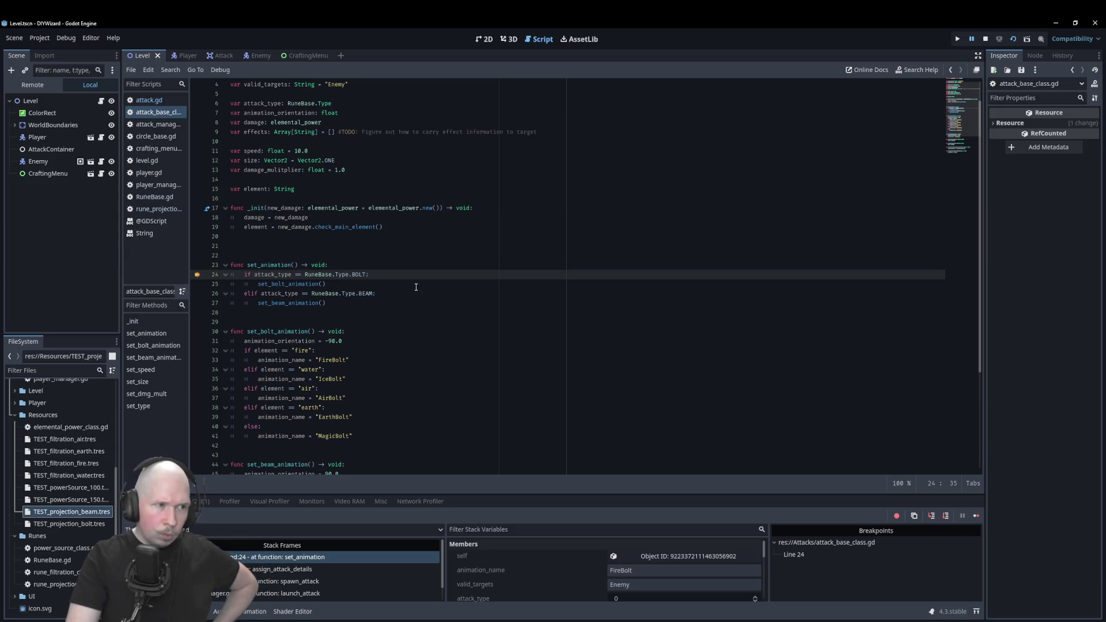
pyautogui.scroll(1, 414, 282)
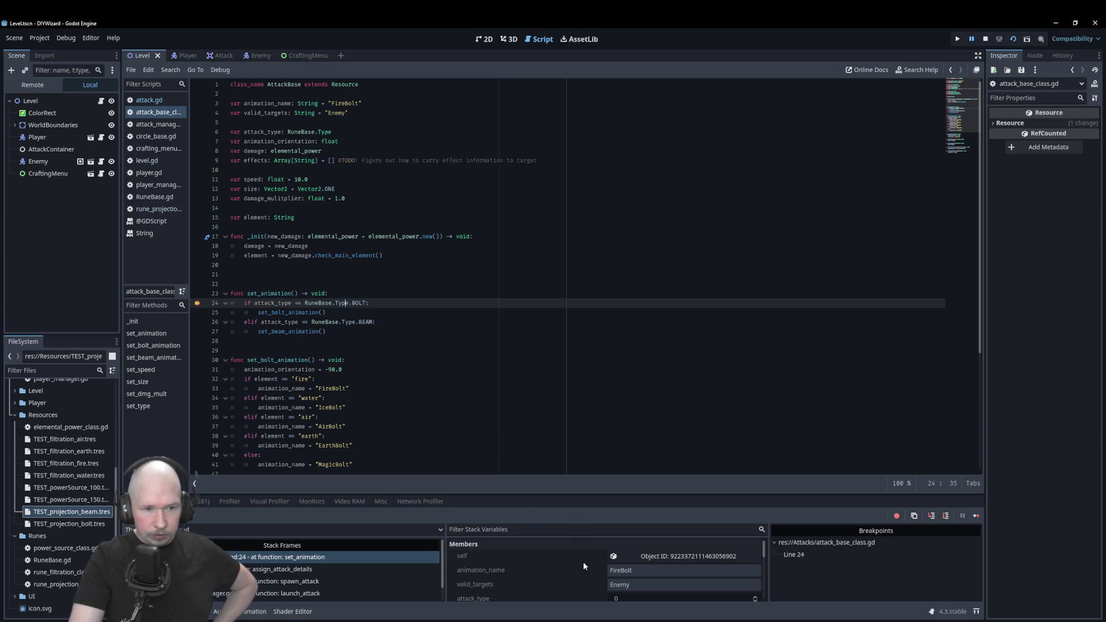
pyautogui.scroll(-5, 583, 562)
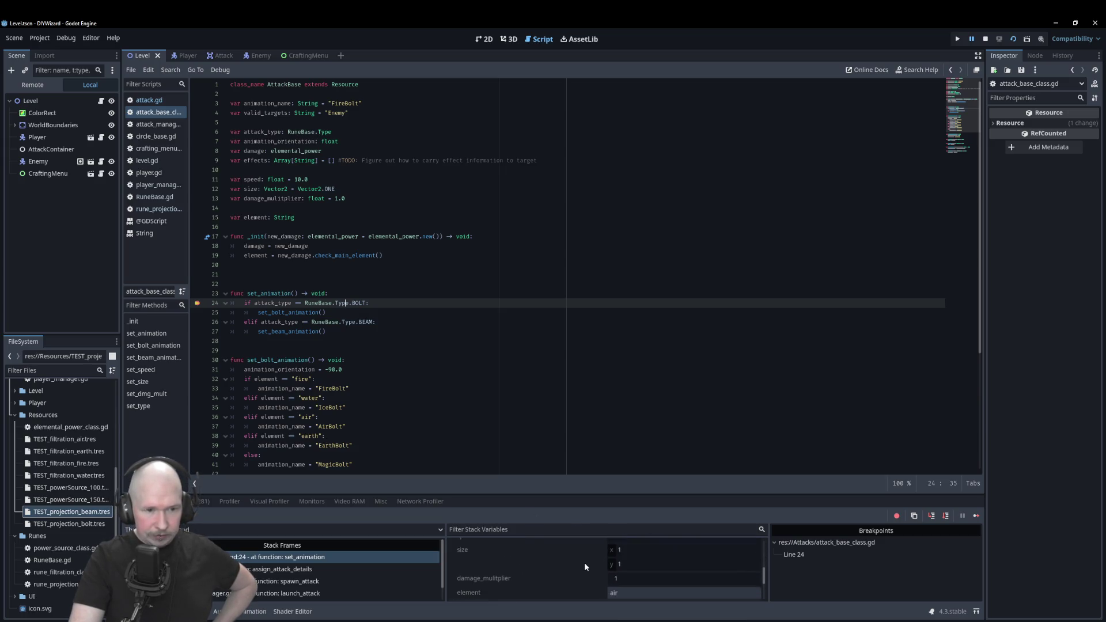
pyautogui.scroll(-2, 585, 567)
pyautogui.scroll(8, 593, 564)
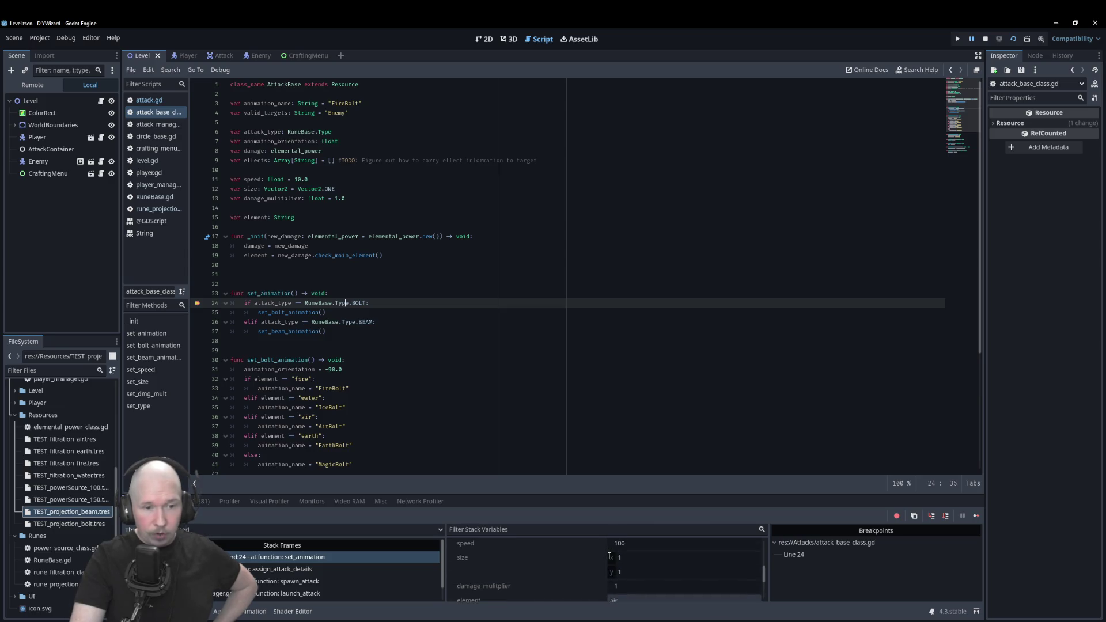
pyautogui.scroll(-2, 606, 559)
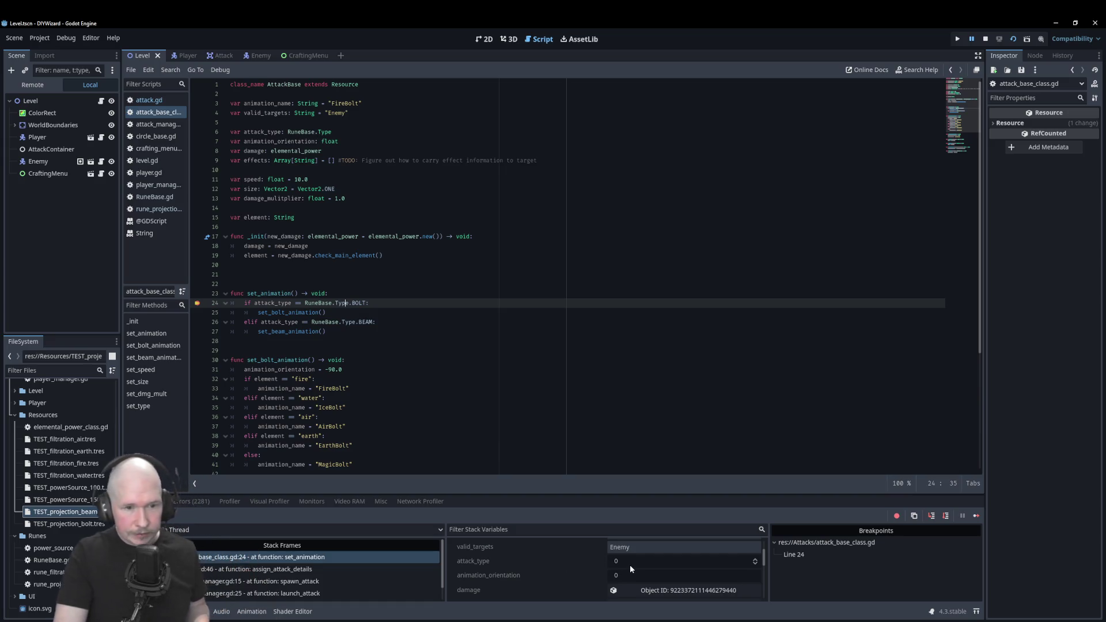
pyautogui.click(740, 562)
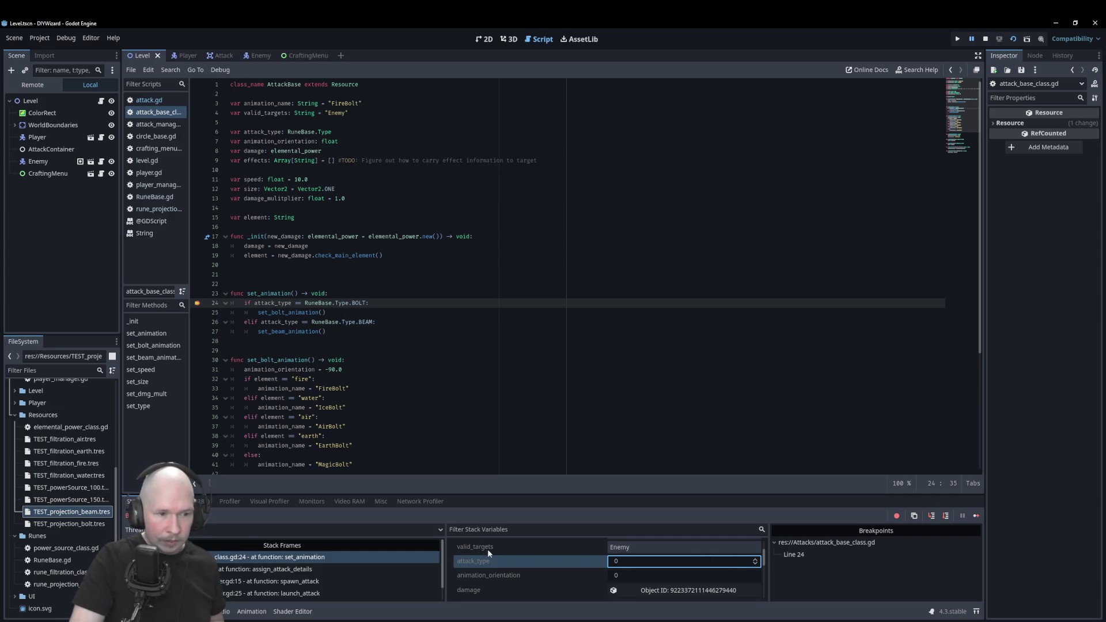
pyautogui.click(375, 293)
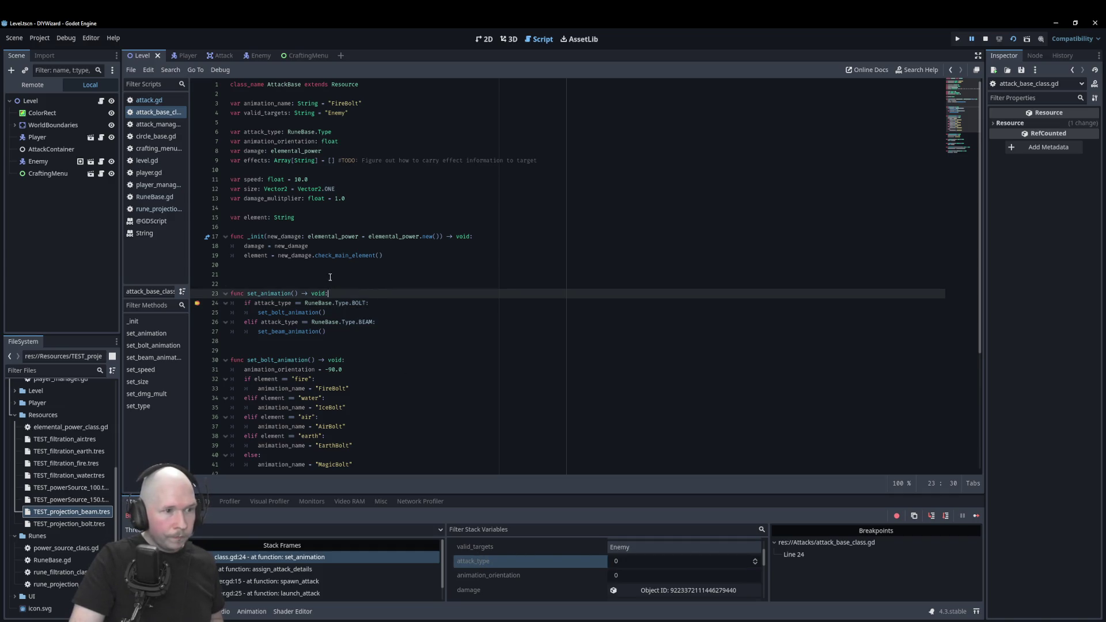
pyautogui.moveTo(271, 305)
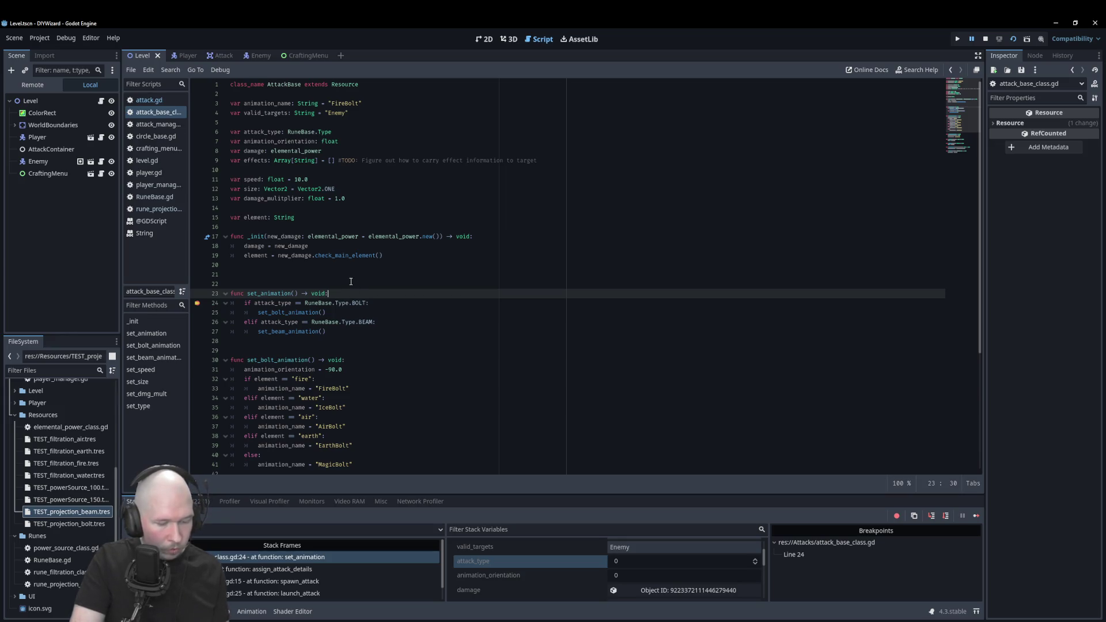
# Resume until the beam fires, close the game, and remove the line-24 breakpoint.
pyautogui.press('F12')
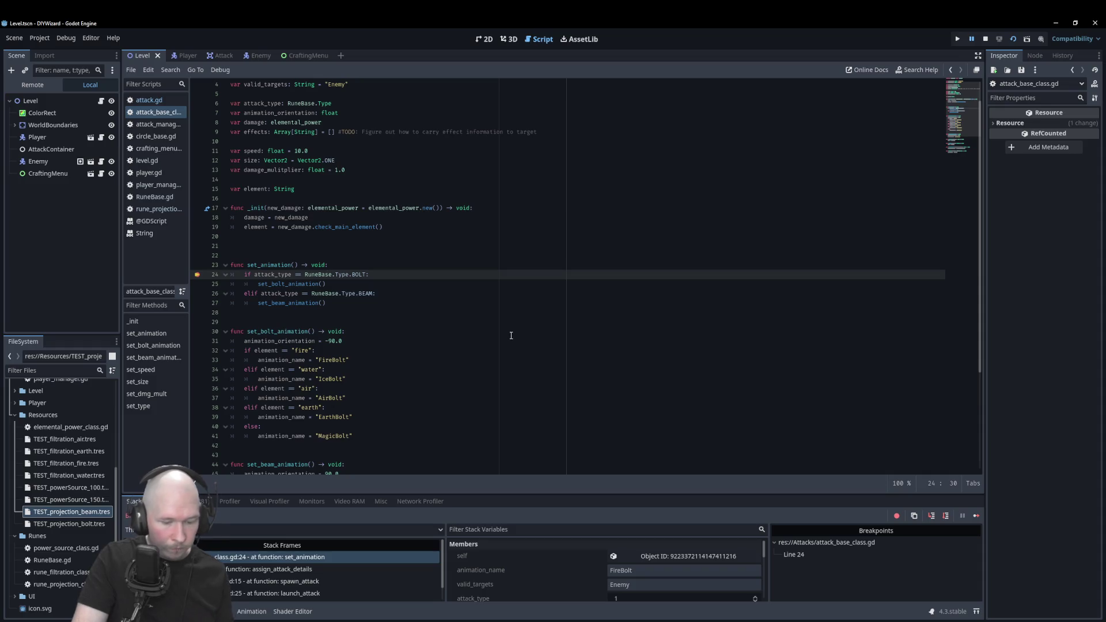
pyautogui.press('F12')
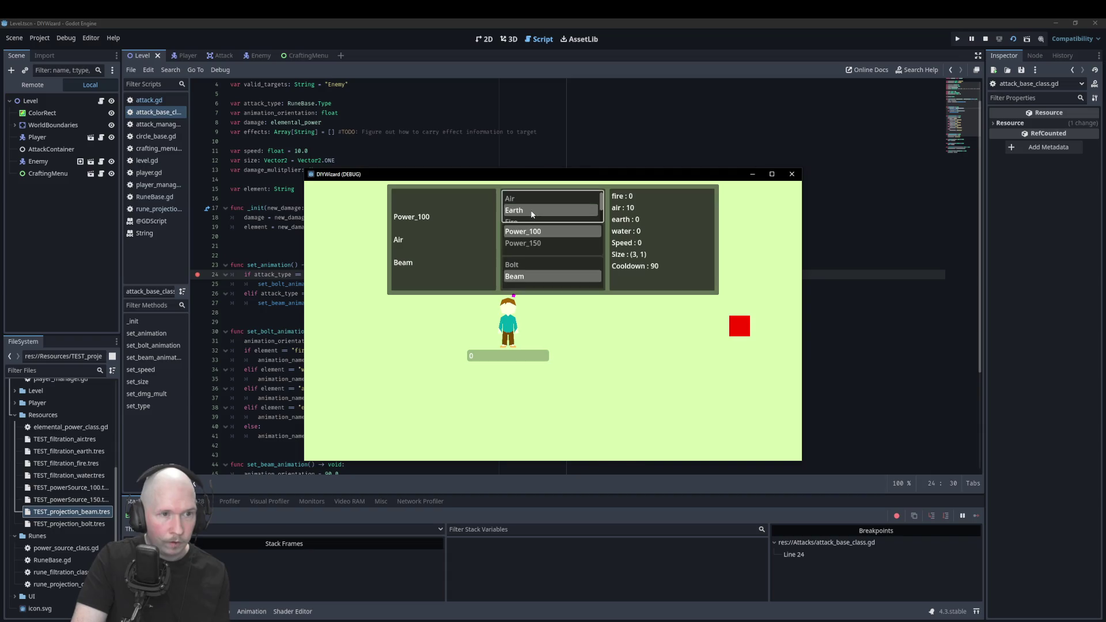
pyautogui.press('F12')
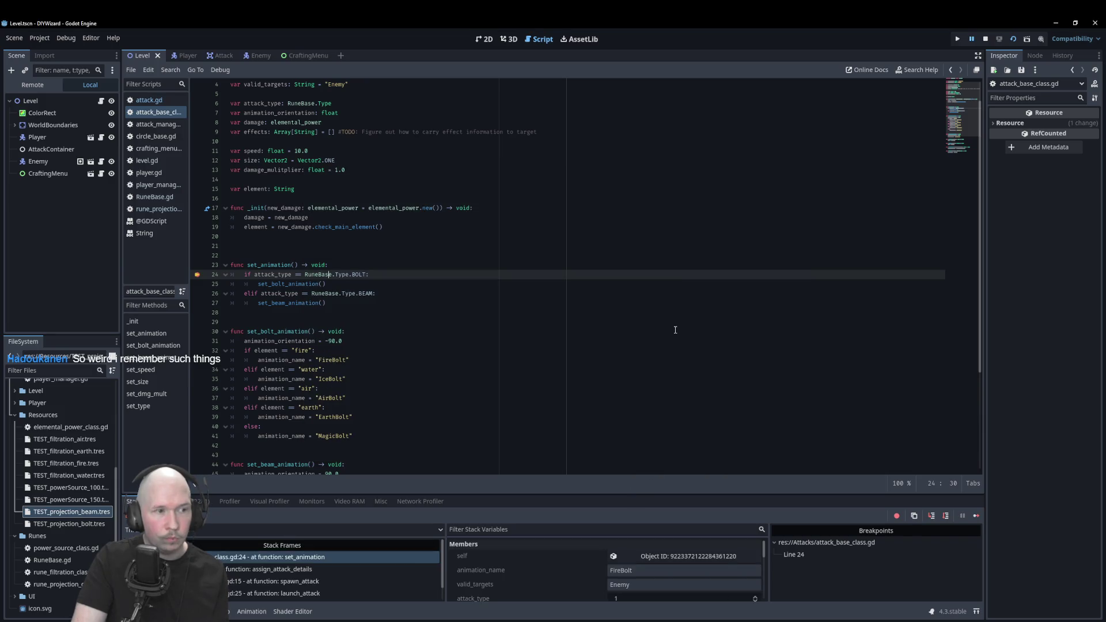
pyautogui.press('F12')
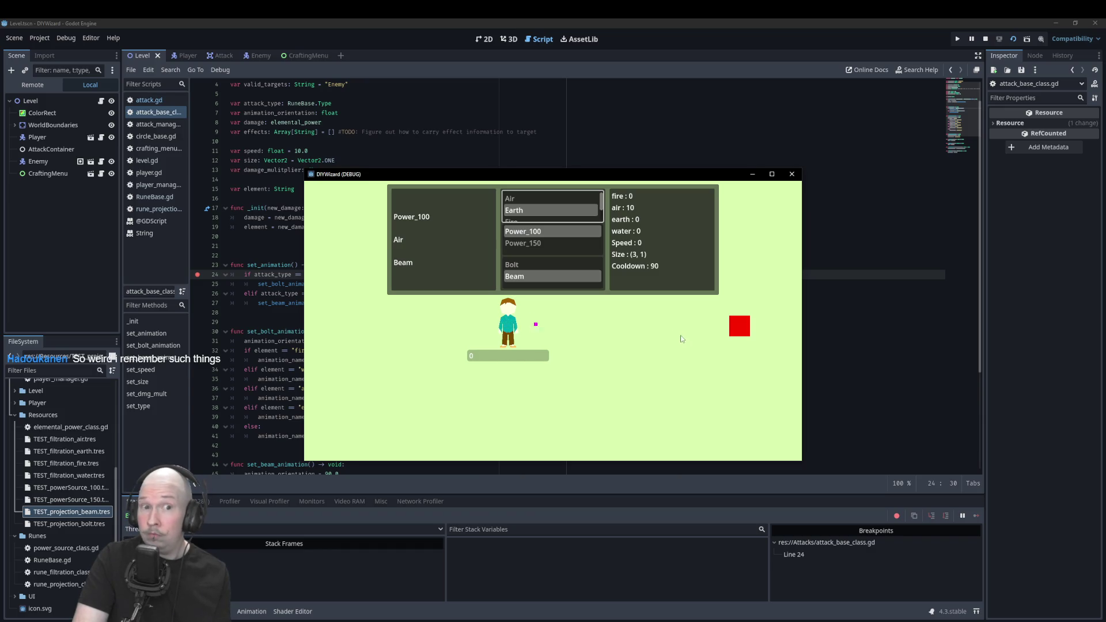
pyautogui.click(790, 174)
pyautogui.click(198, 275)
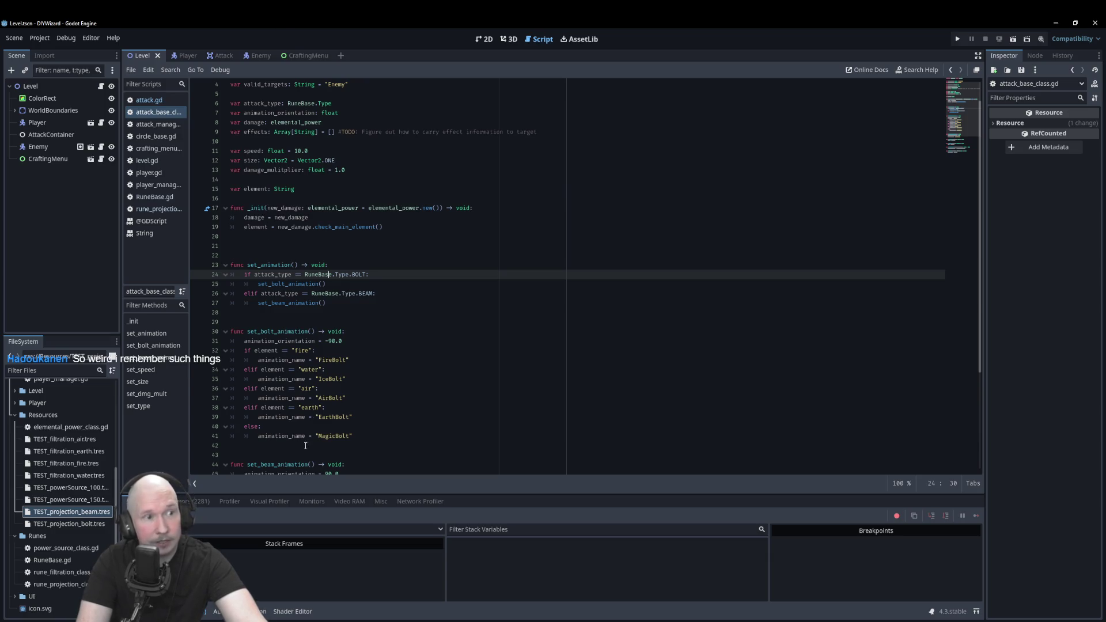
pyautogui.scroll(1, 369, 223)
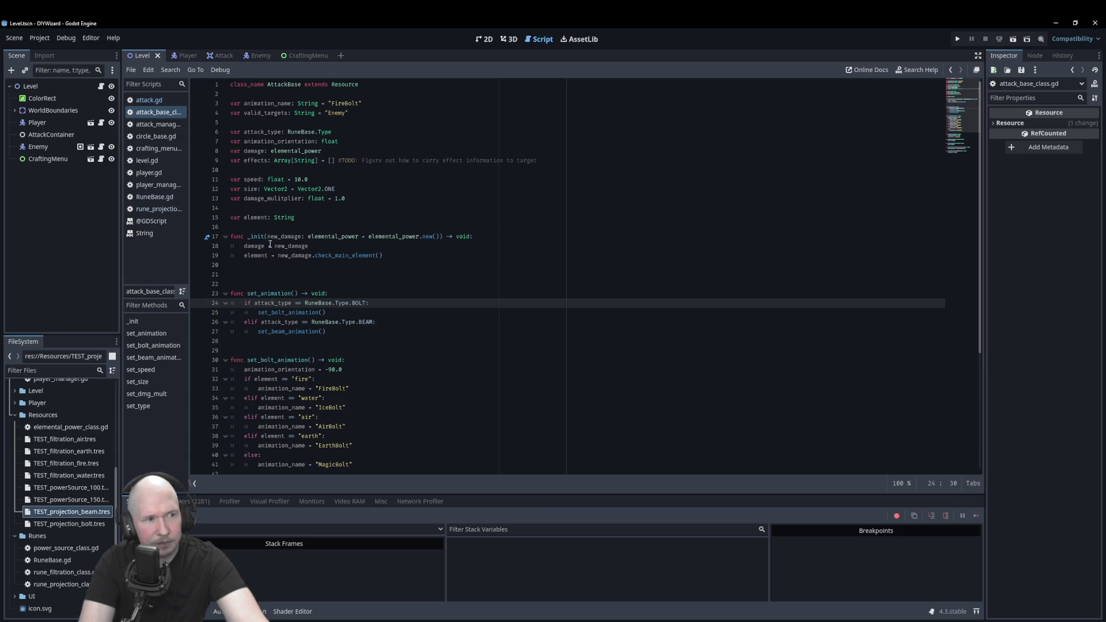
# Insert a '# TODO' line above _init about making a clearer setup function, then run the game.
pyautogui.click(270, 226)
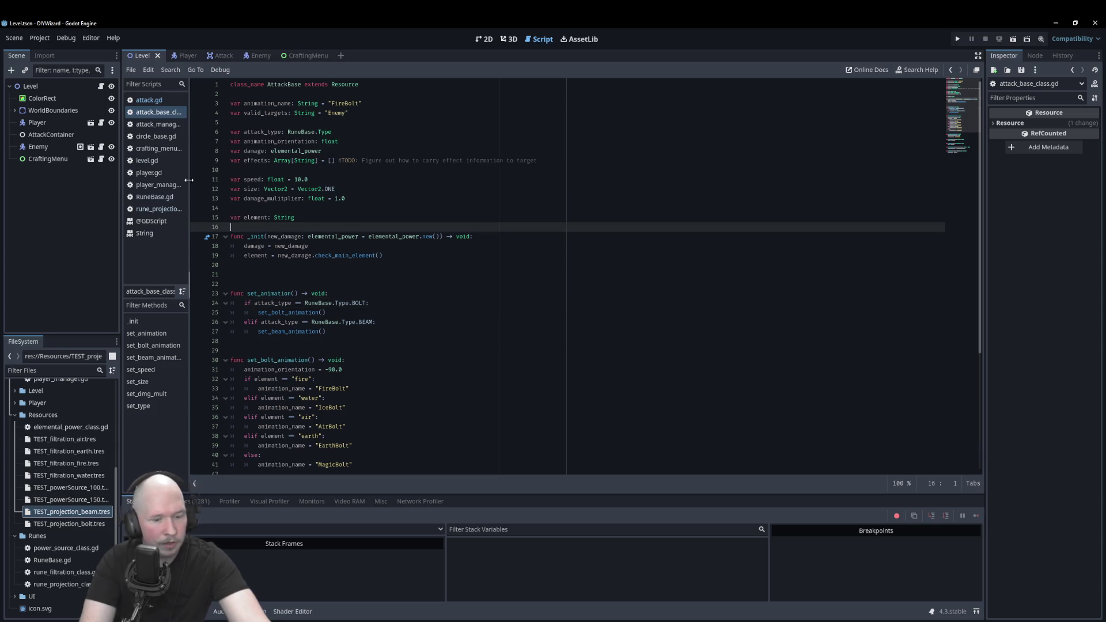
pyautogui.press('Return')
pyautogui.write('# To')
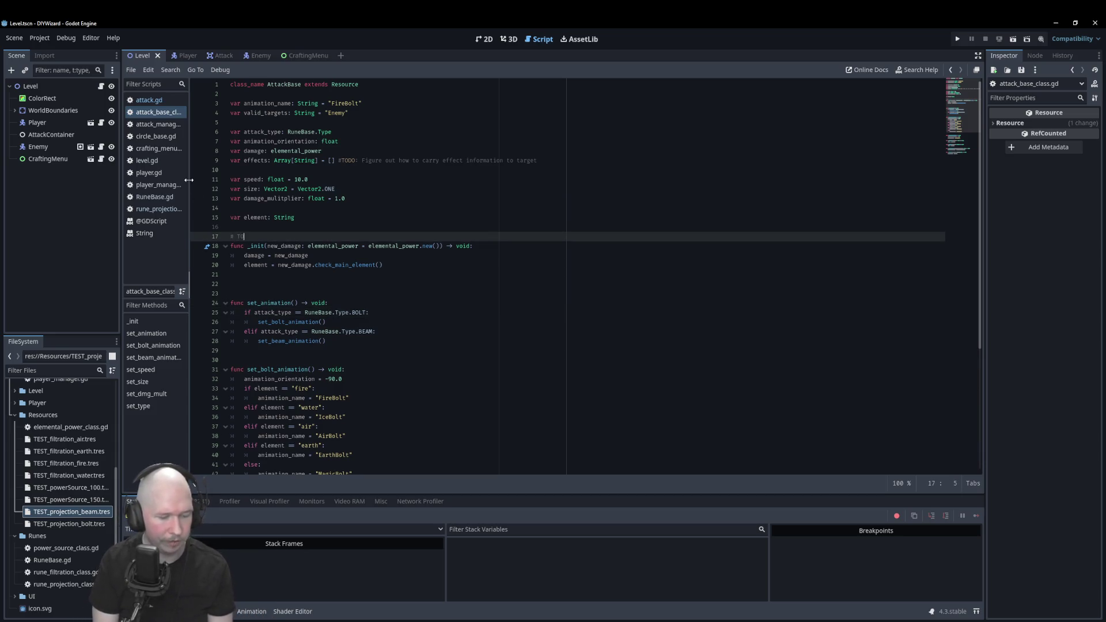
pyautogui.write('DO')
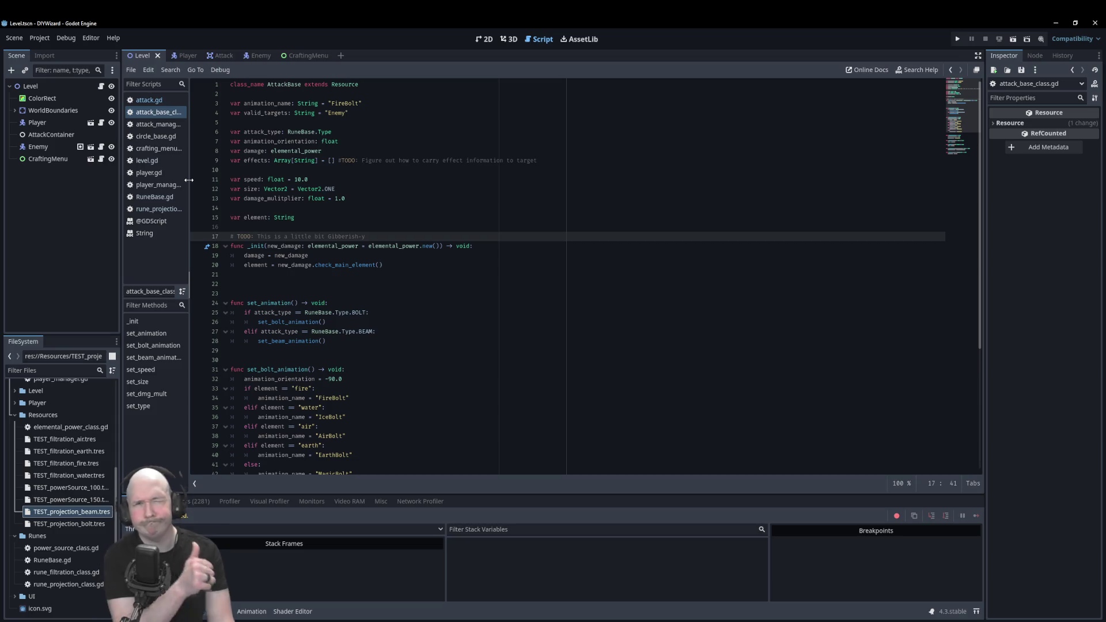
pyautogui.write('Make clearer setup function')
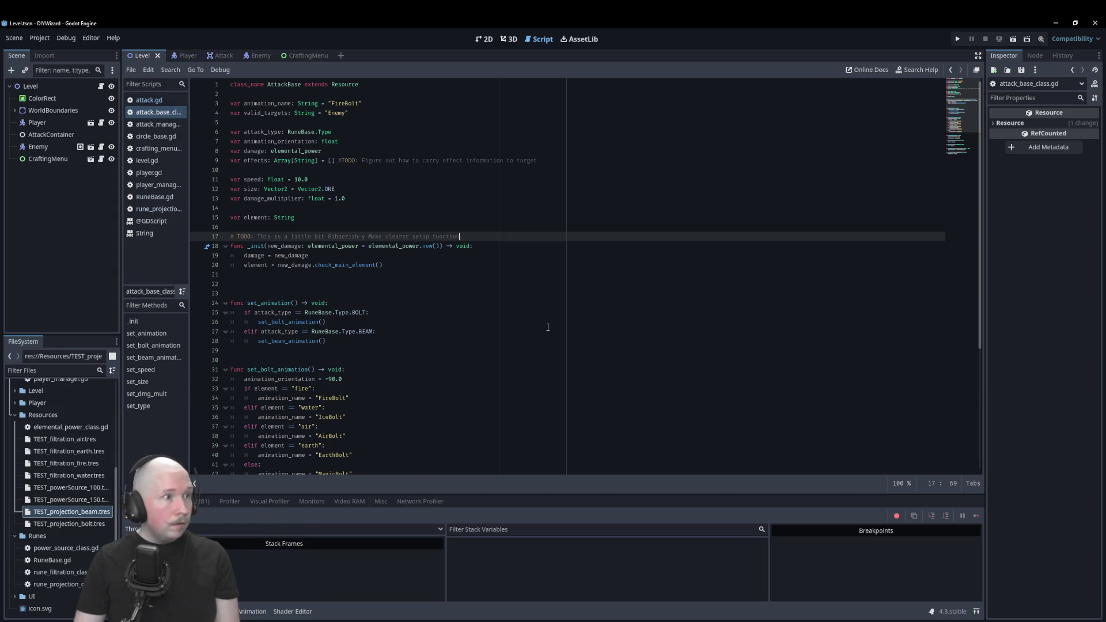
pyautogui.press('F5')
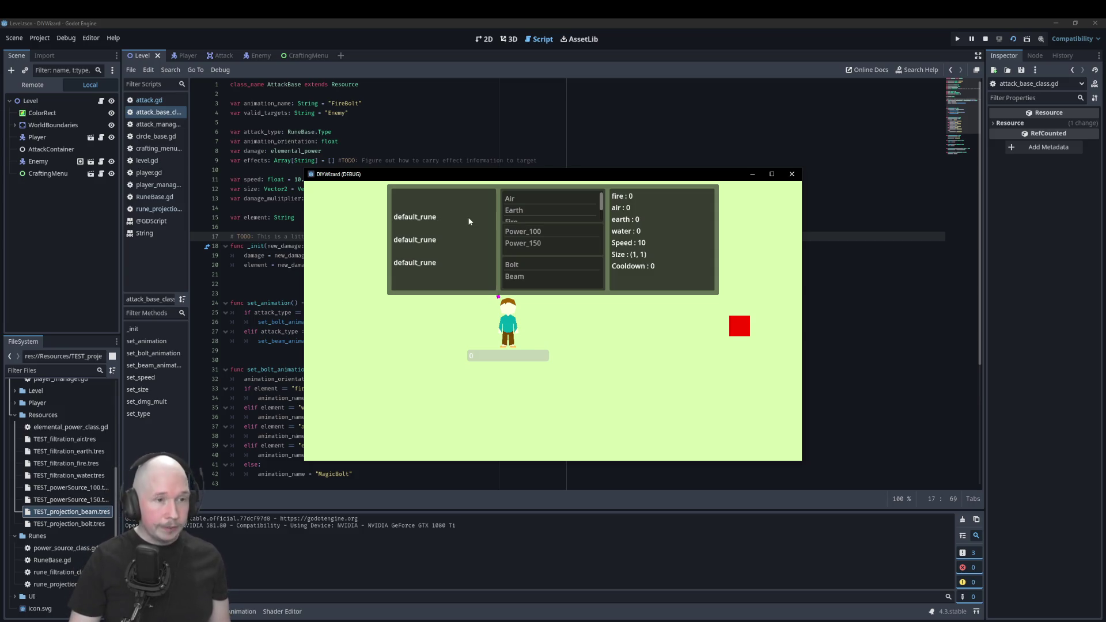
# Equip Bolt, Power_100 and Earth, and fire several earth bolts at the target.
pyautogui.click(603, 337)
pyautogui.click(530, 264)
pyautogui.click(538, 231)
pyautogui.click(522, 212)
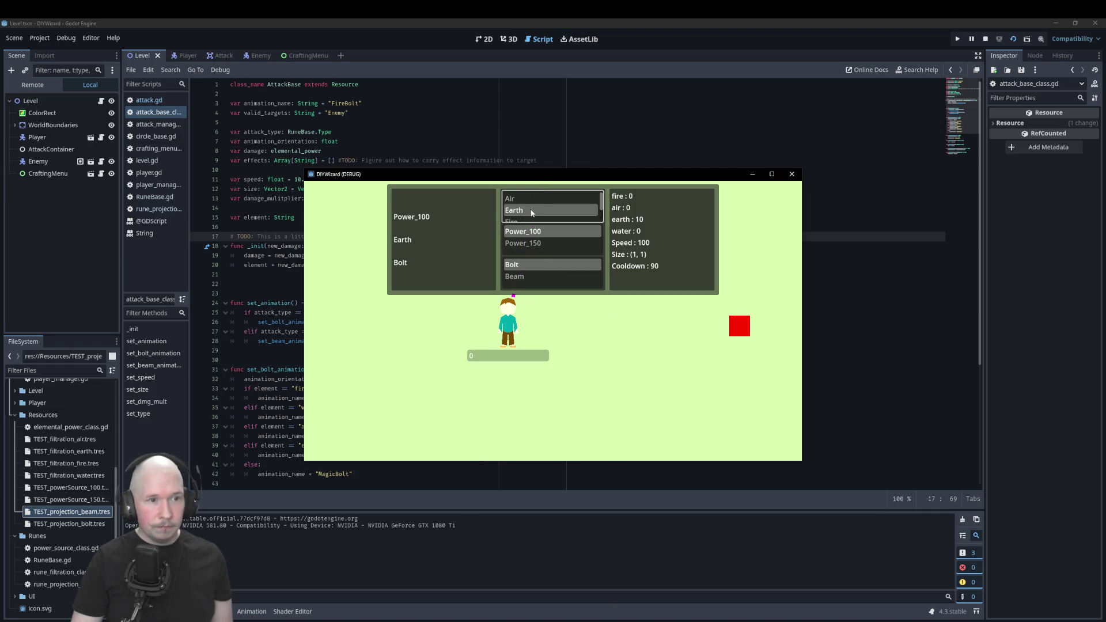
pyautogui.click(645, 327)
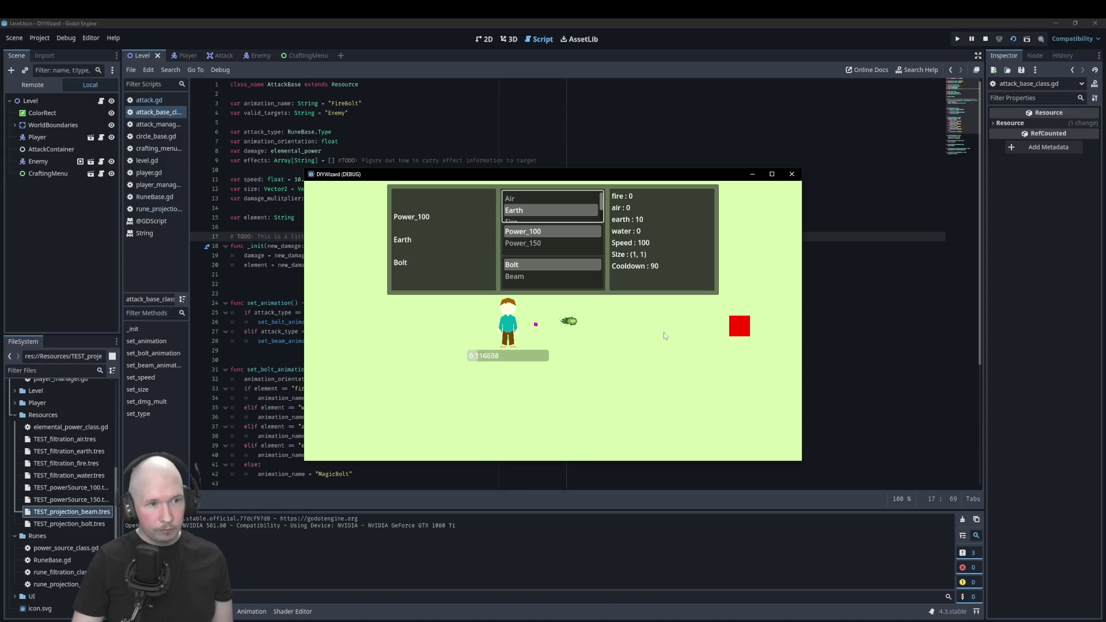
pyautogui.click(646, 327)
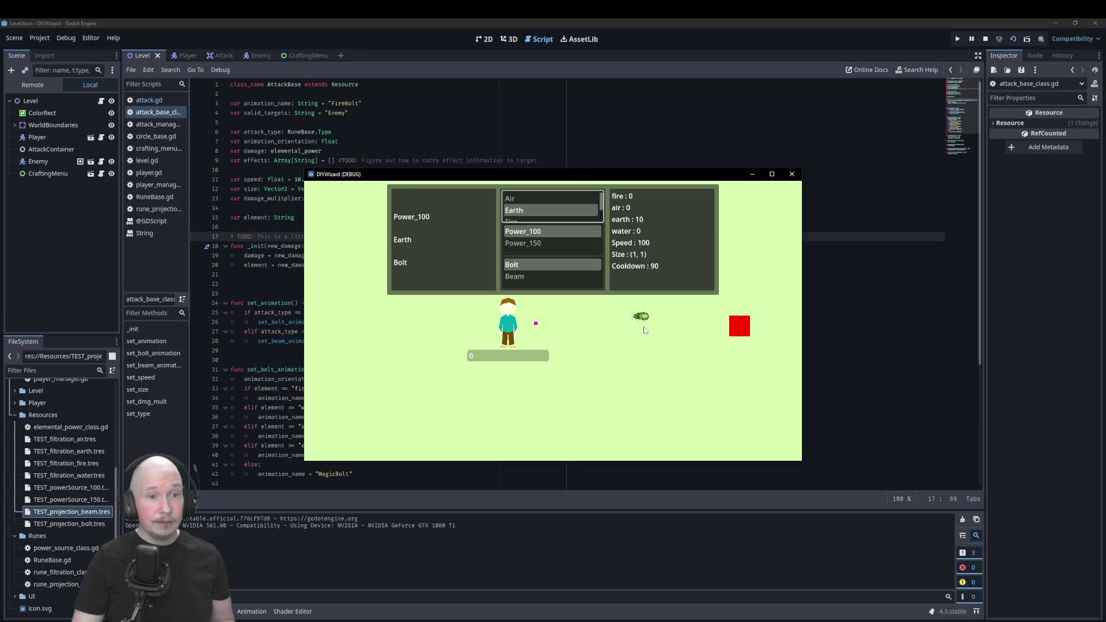
pyautogui.click(652, 326)
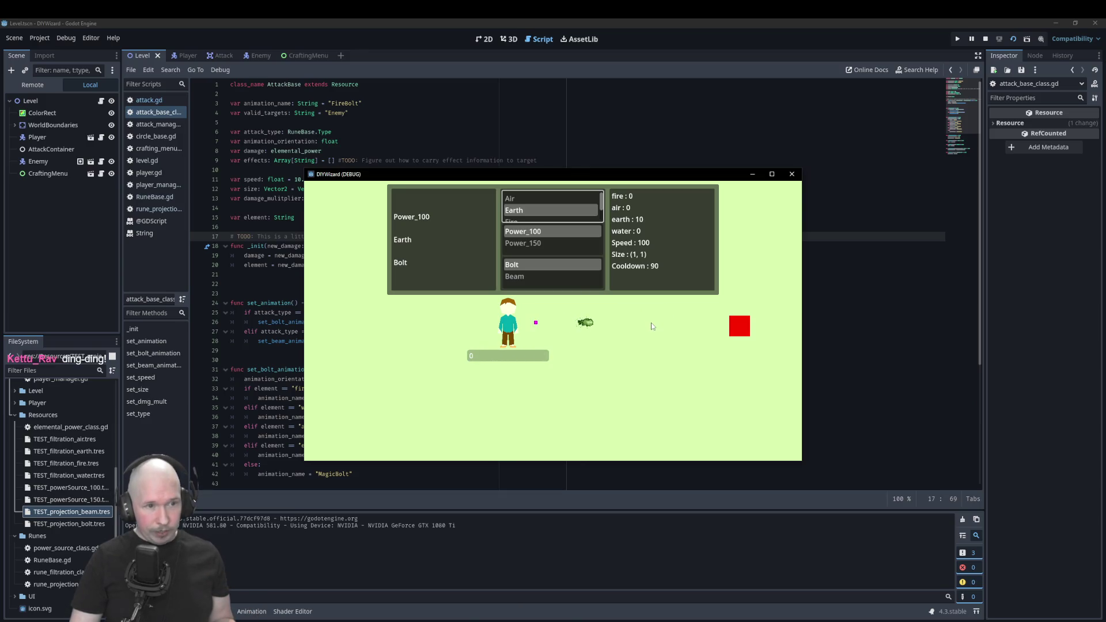
# Switch the attack to Beam and fire earth beams left, right, down-right and at the red target.
pyautogui.click(523, 276)
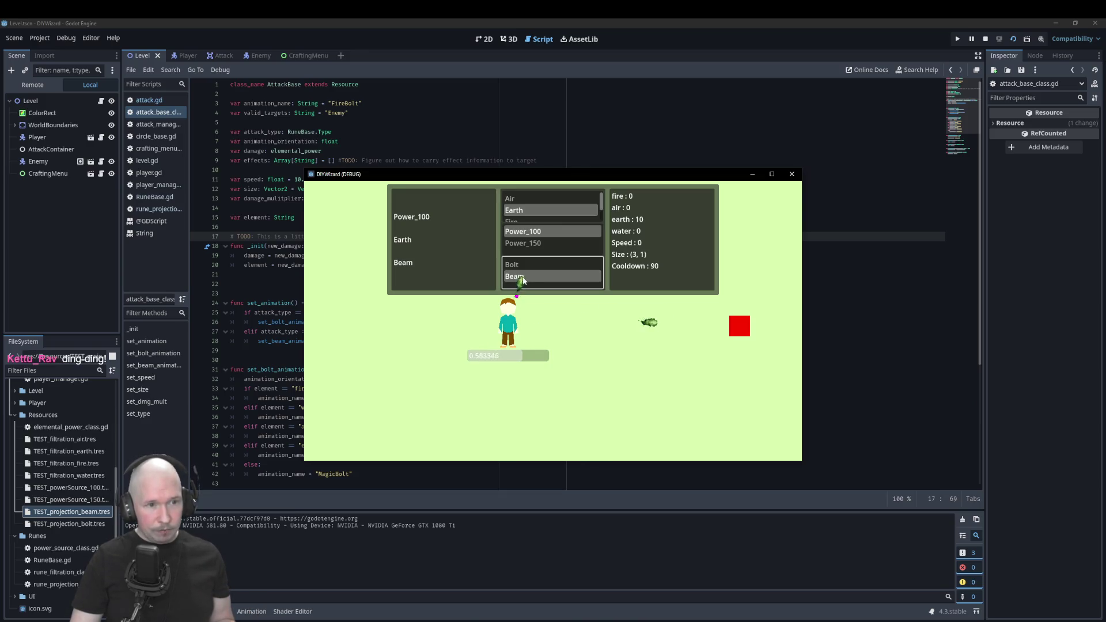
pyautogui.click(653, 324)
pyautogui.click(424, 326)
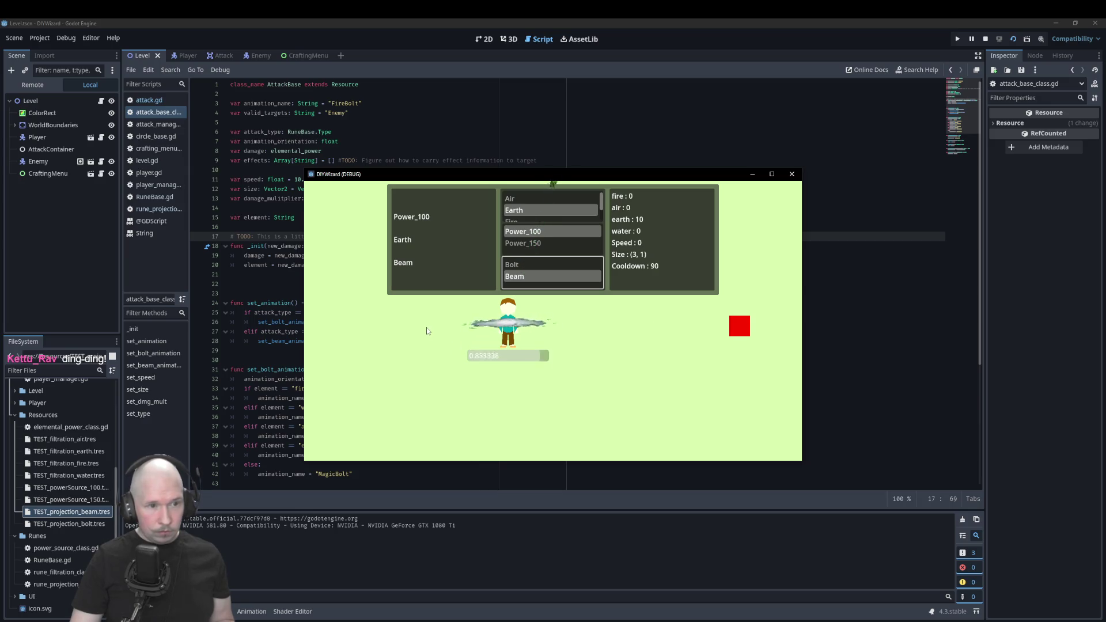
pyautogui.click(616, 335)
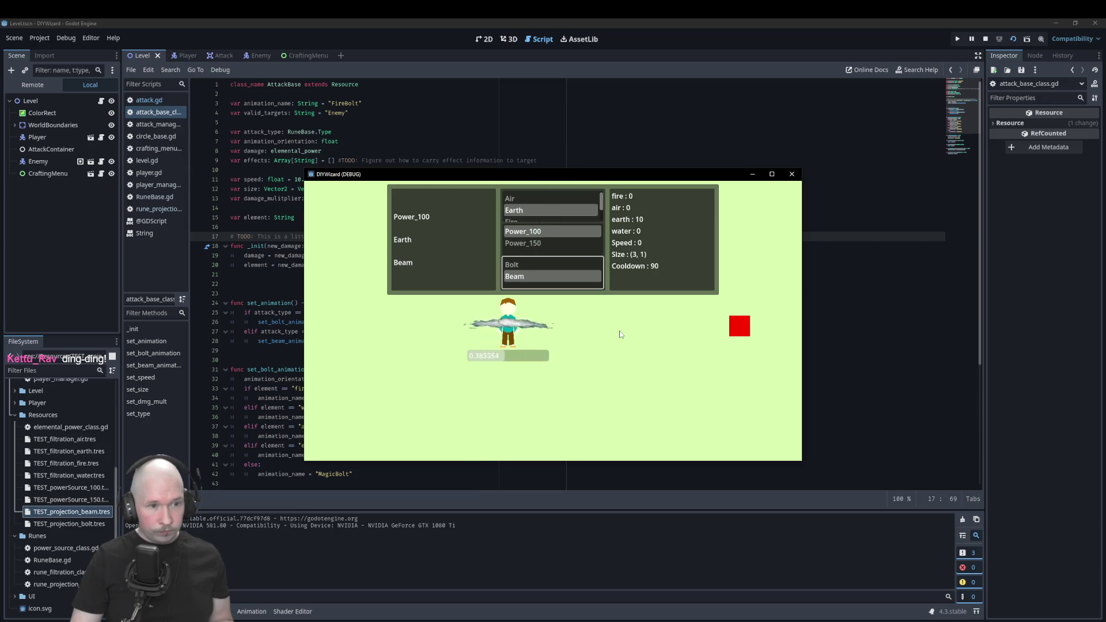
pyautogui.click(590, 375)
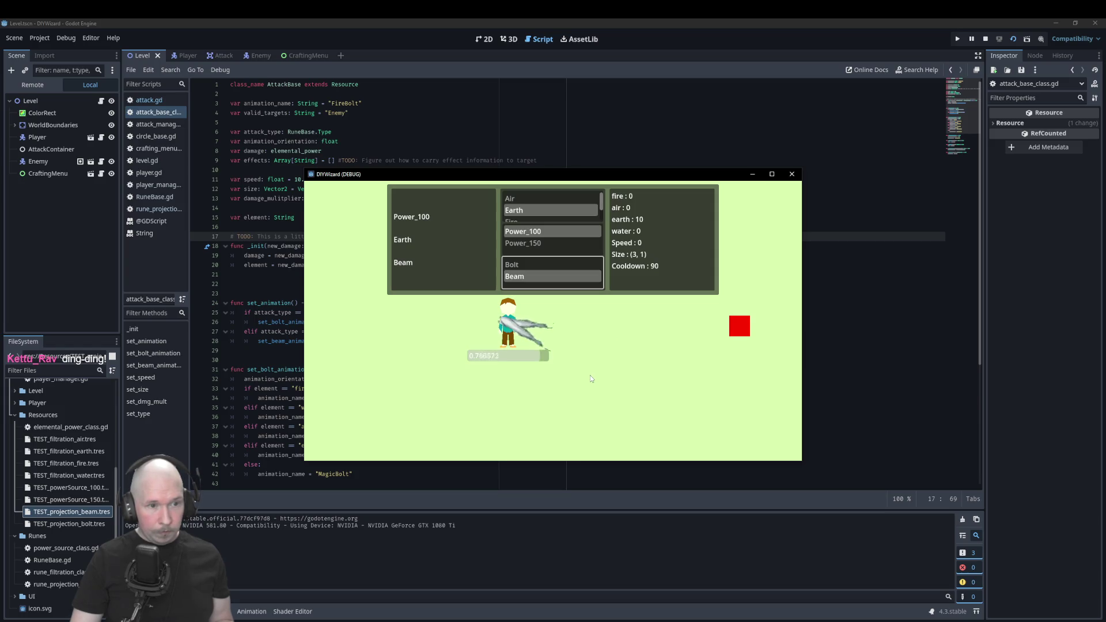
pyautogui.click(612, 330)
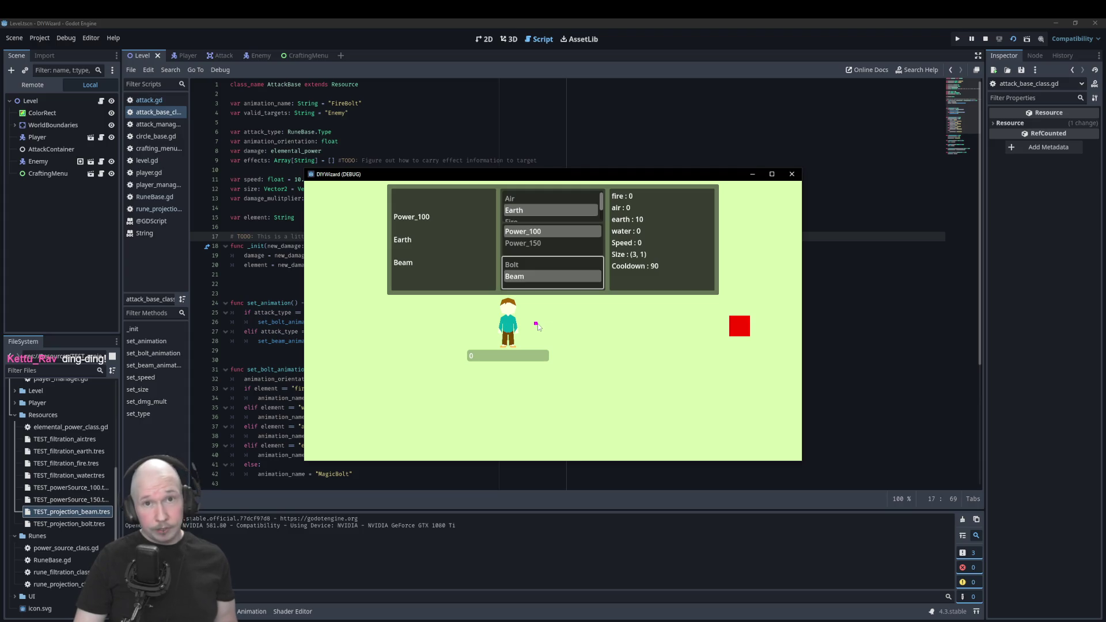
pyautogui.click(597, 329)
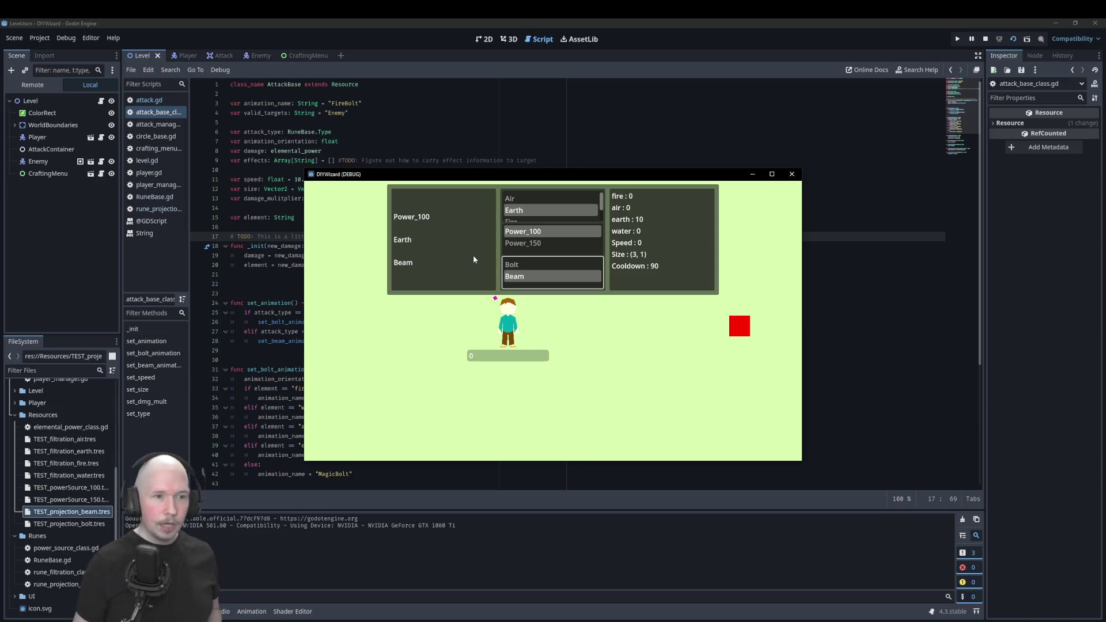
pyautogui.click(695, 341)
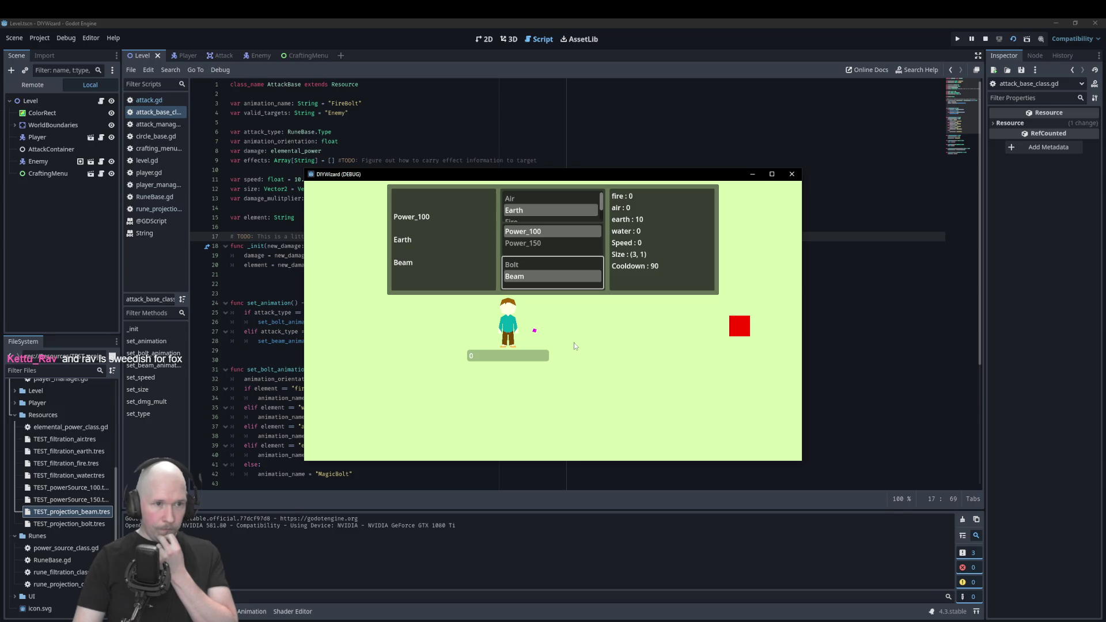
# Switch to an Air bolt, then test Earth and Fire bolts.
pyautogui.click(524, 201)
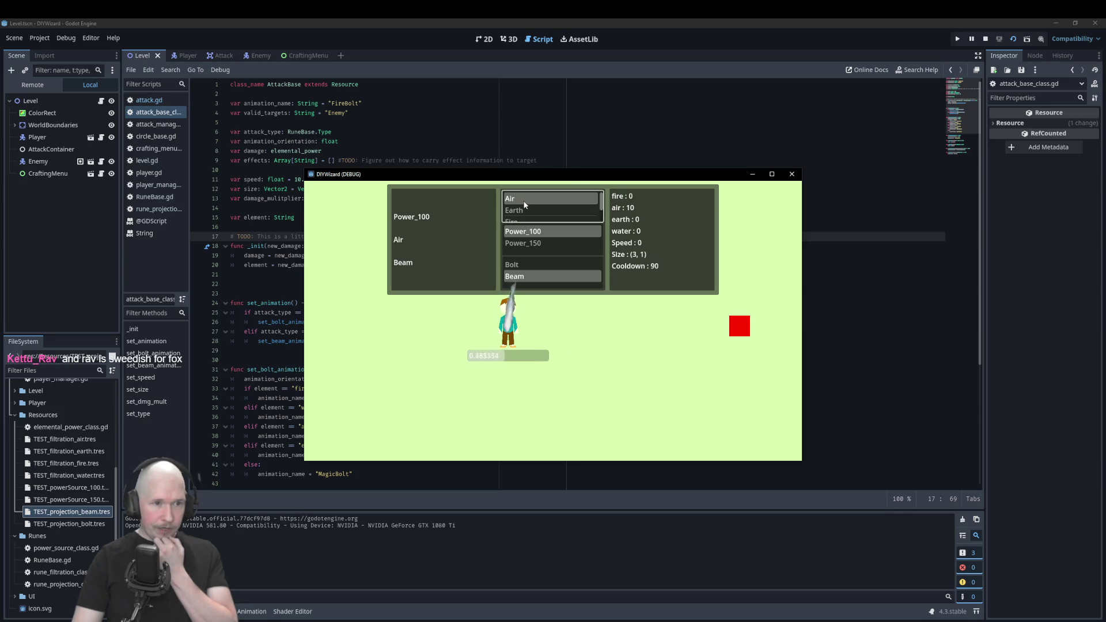
pyautogui.click(523, 264)
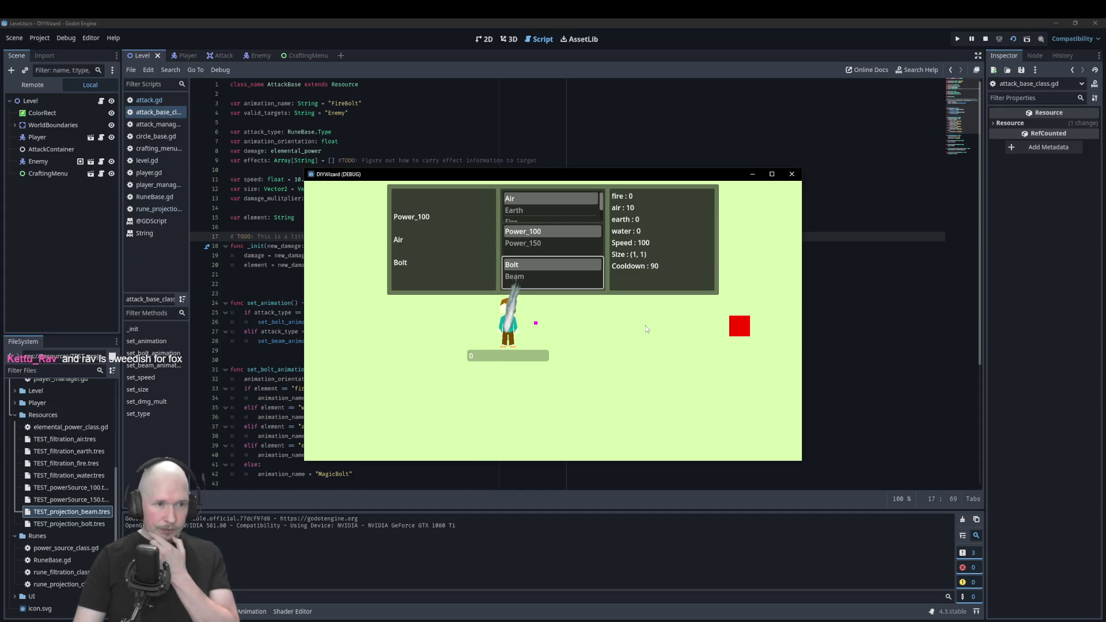
pyautogui.click(536, 211)
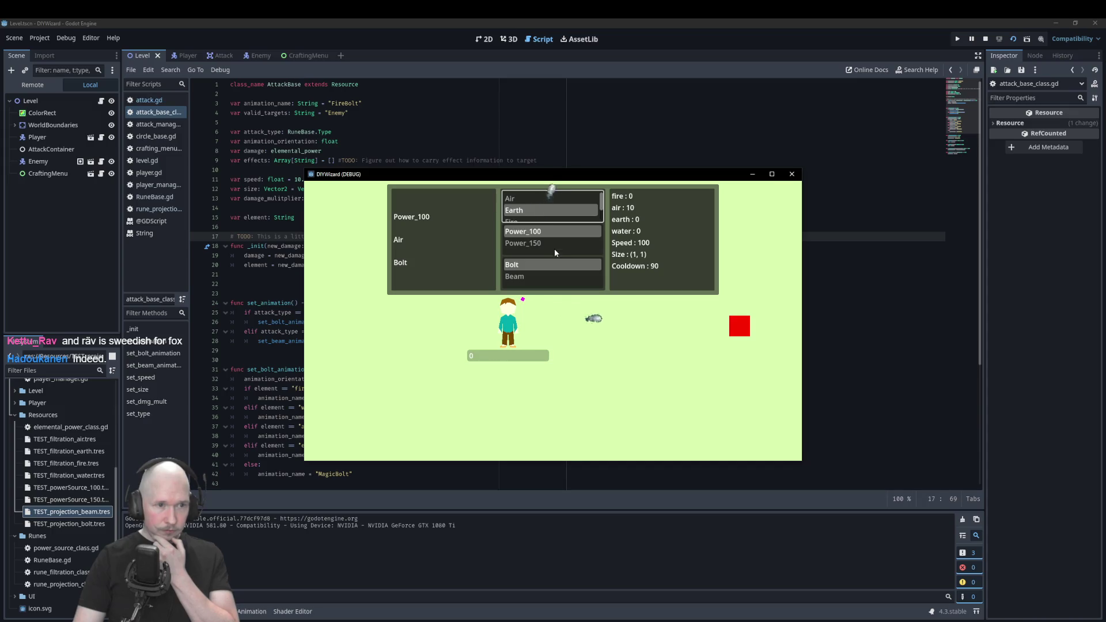
pyautogui.scroll(-1, 531, 205)
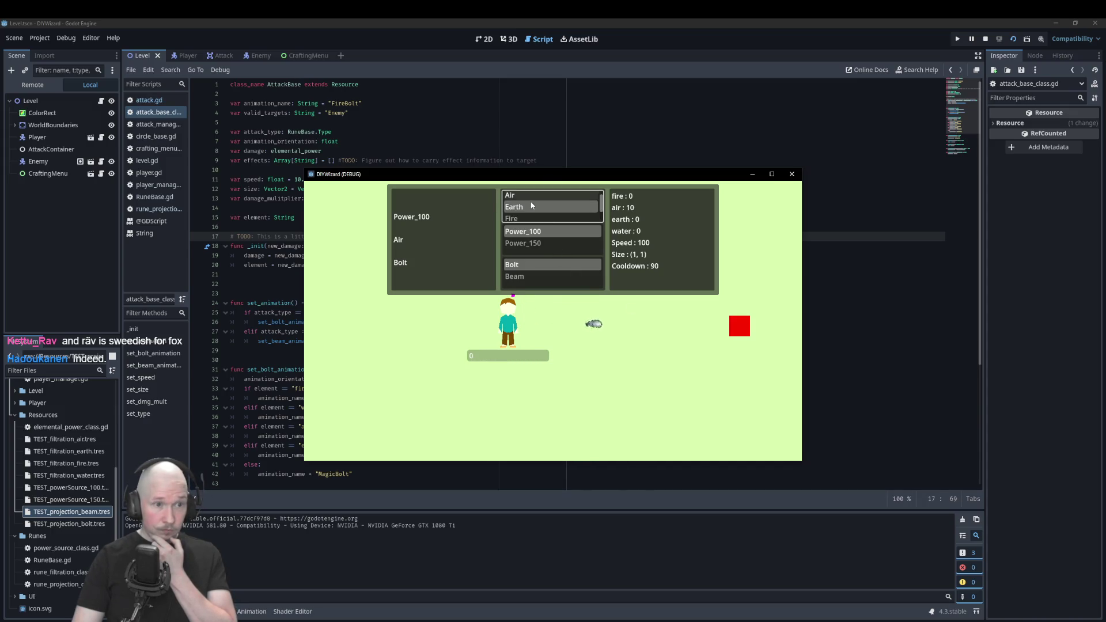
pyautogui.click(526, 220)
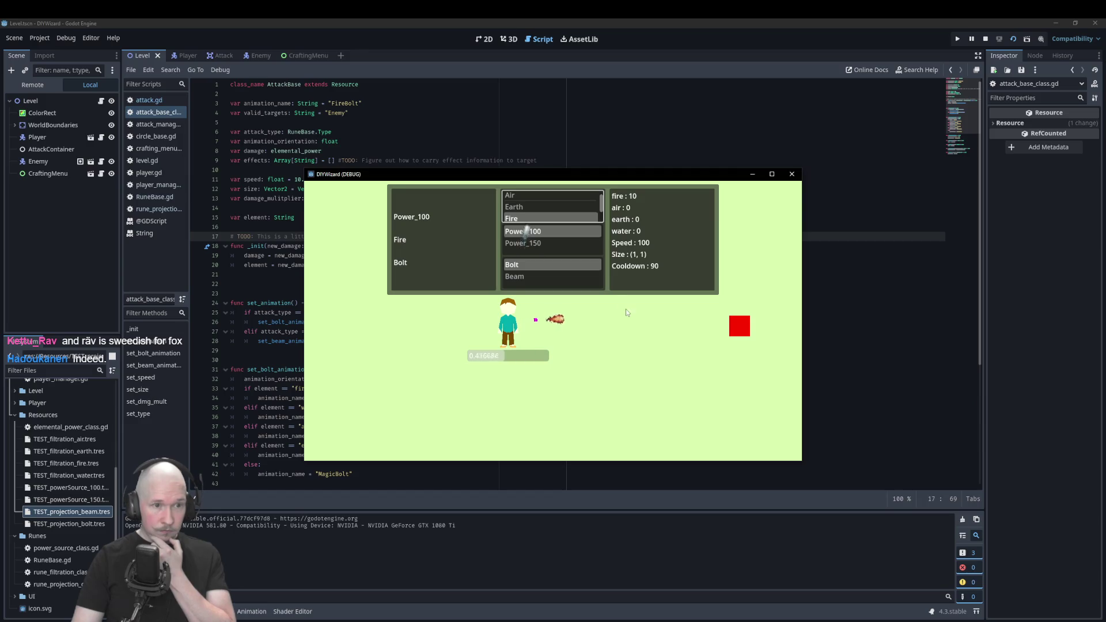
# Test Earth and Water bolts, ending on Earth, then close the debug game window.
pyautogui.press('Up')
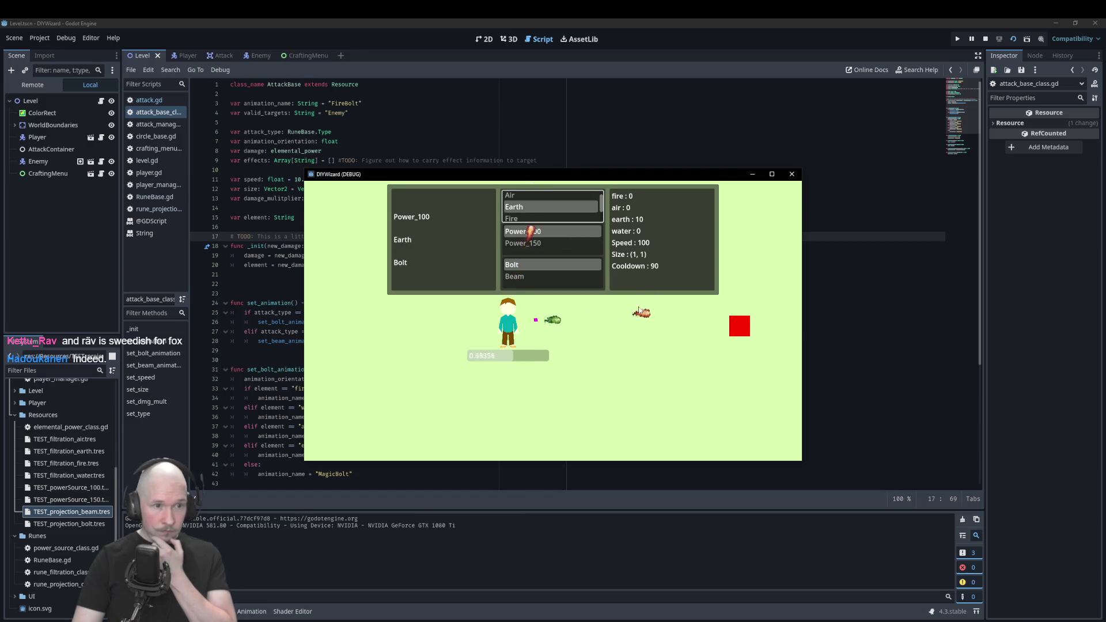
pyautogui.scroll(-2, 547, 217)
pyautogui.click(548, 218)
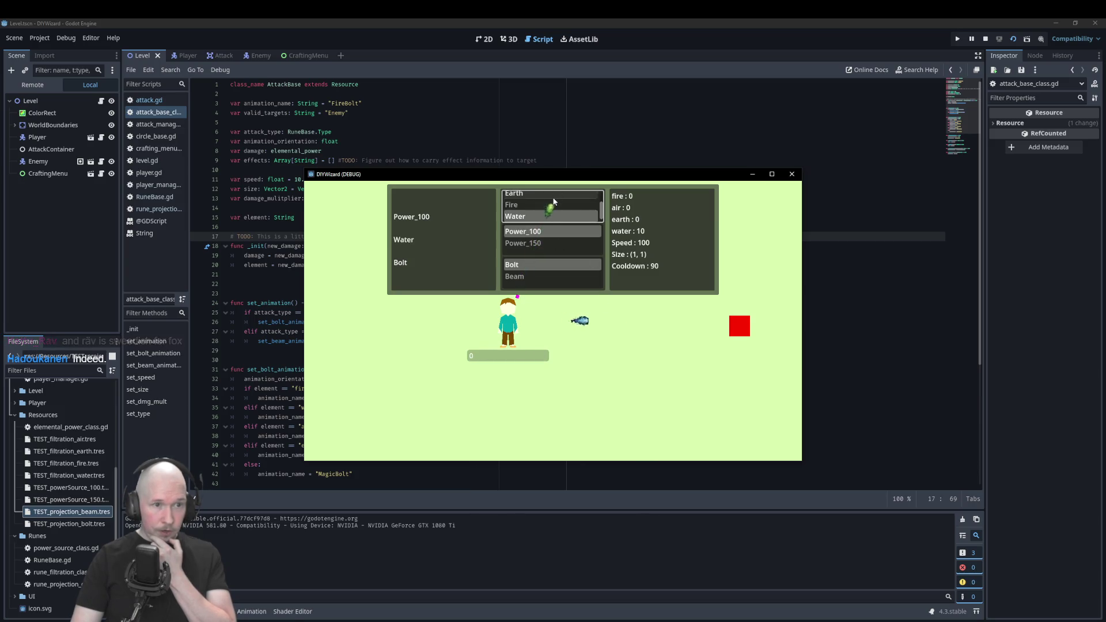
pyautogui.scroll(2, 552, 207)
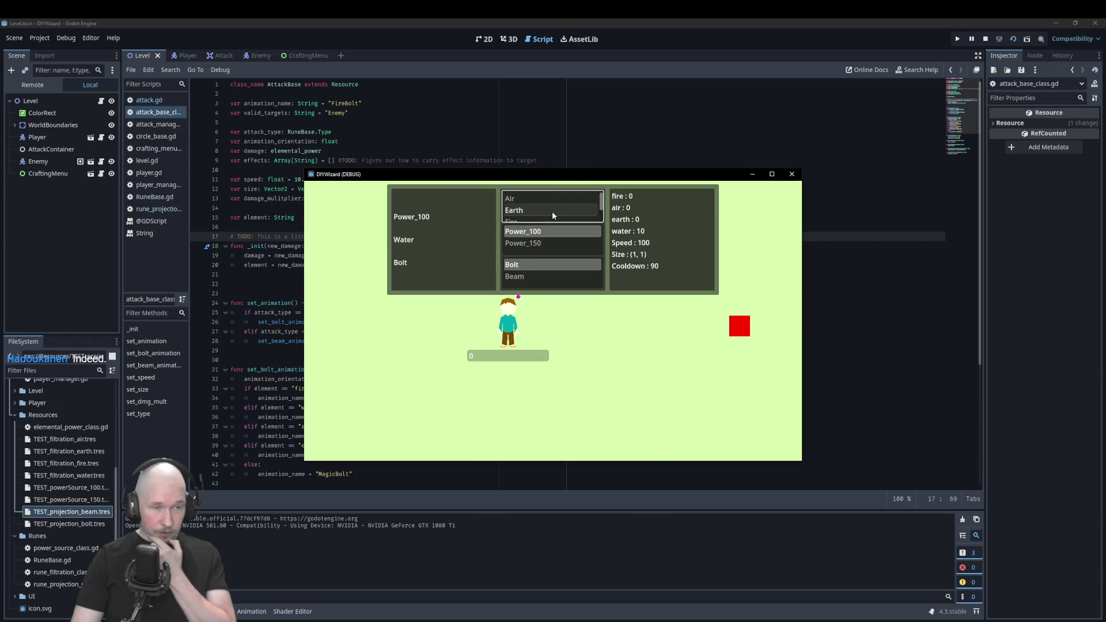
pyautogui.click(552, 211)
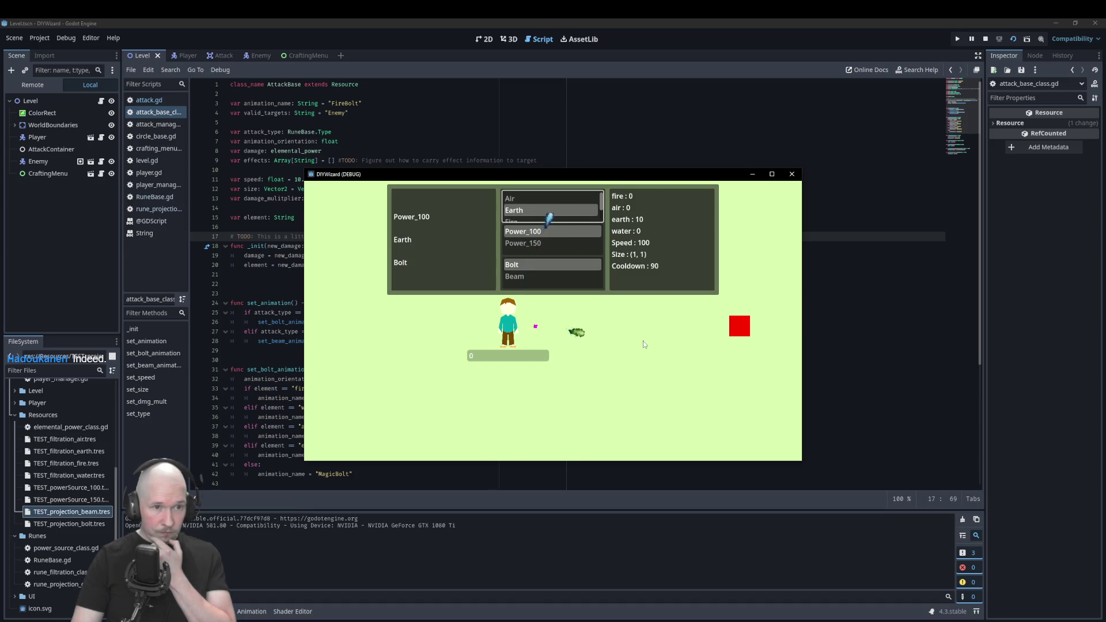
pyautogui.click(792, 174)
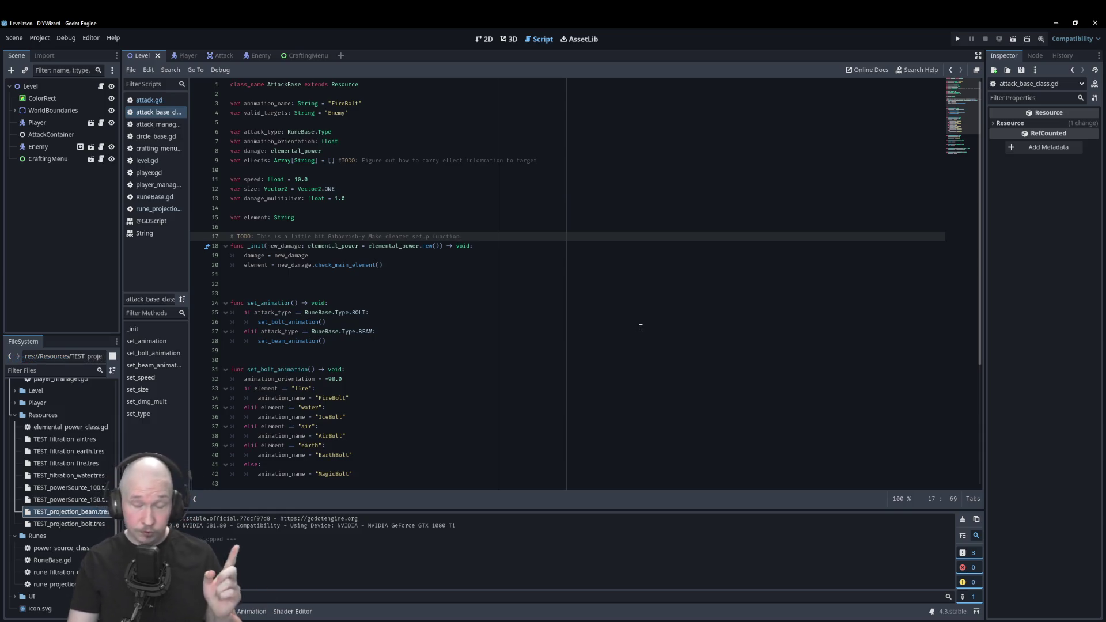
# Review set_bolt_animation and set_beam_animation at the end of attack_base_class.gd, then save.
pyautogui.scroll(-2, 579, 349)
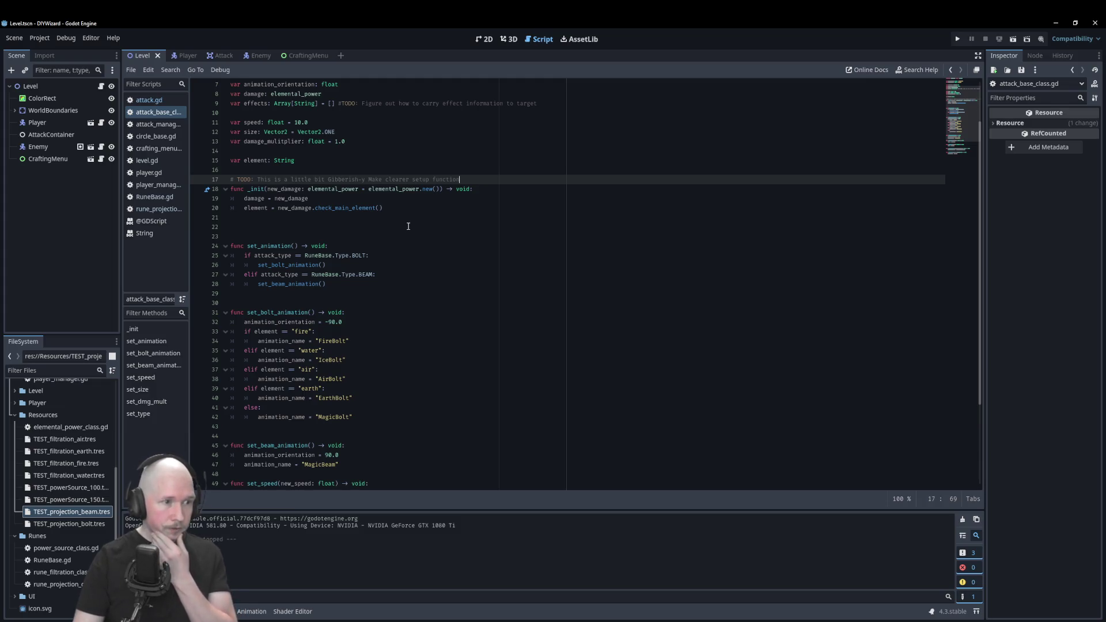
pyautogui.scroll(-3, 408, 226)
pyautogui.scroll(-1, 416, 212)
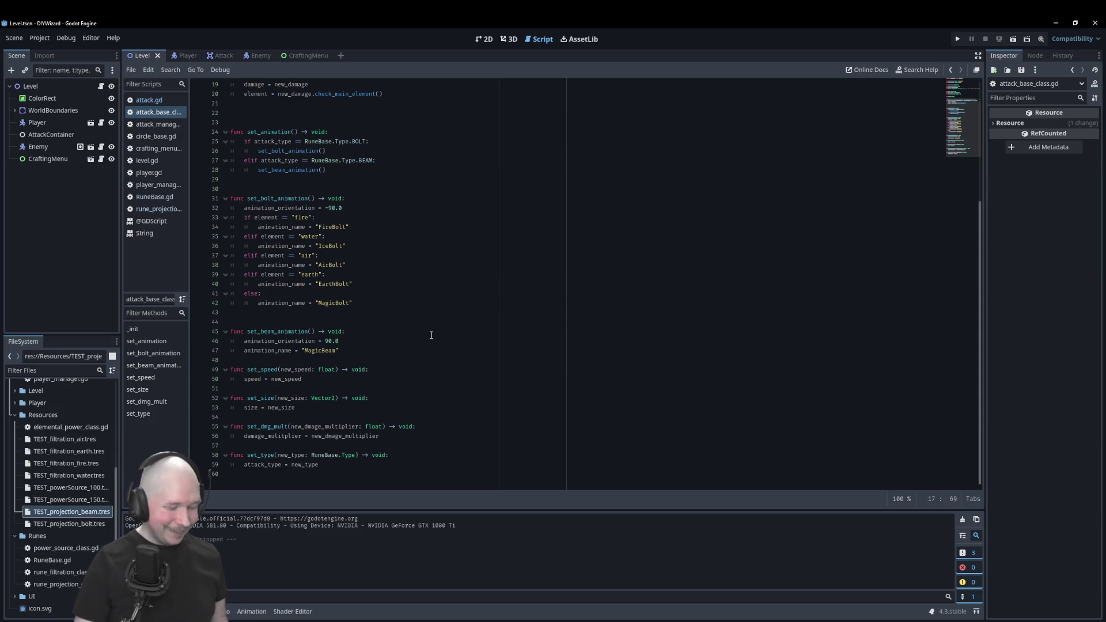
pyautogui.hotkey('ctrl', 's')
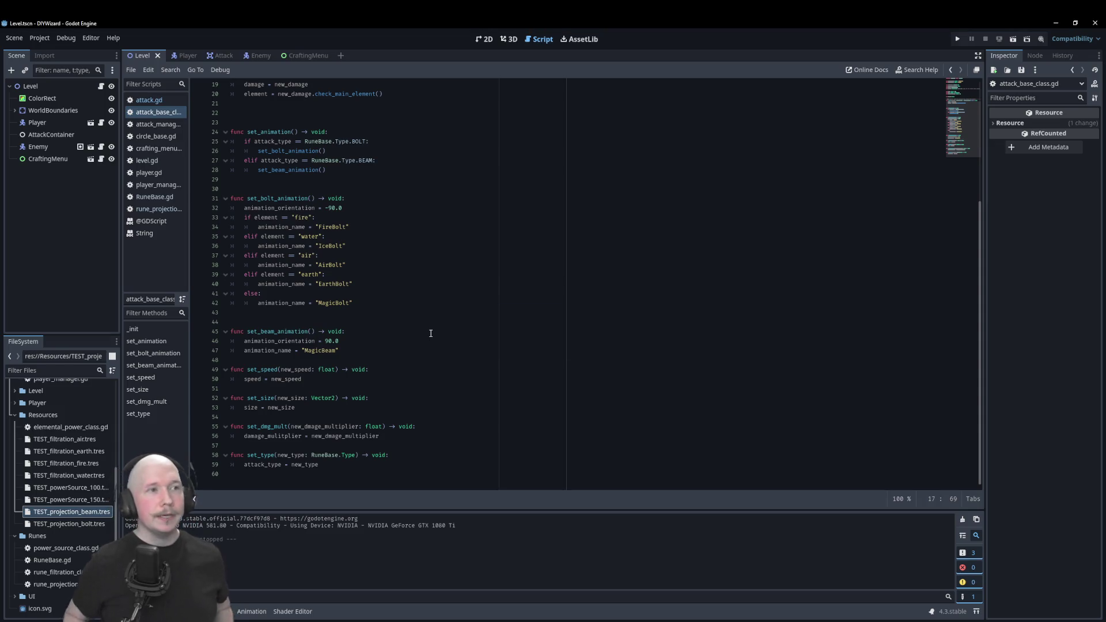
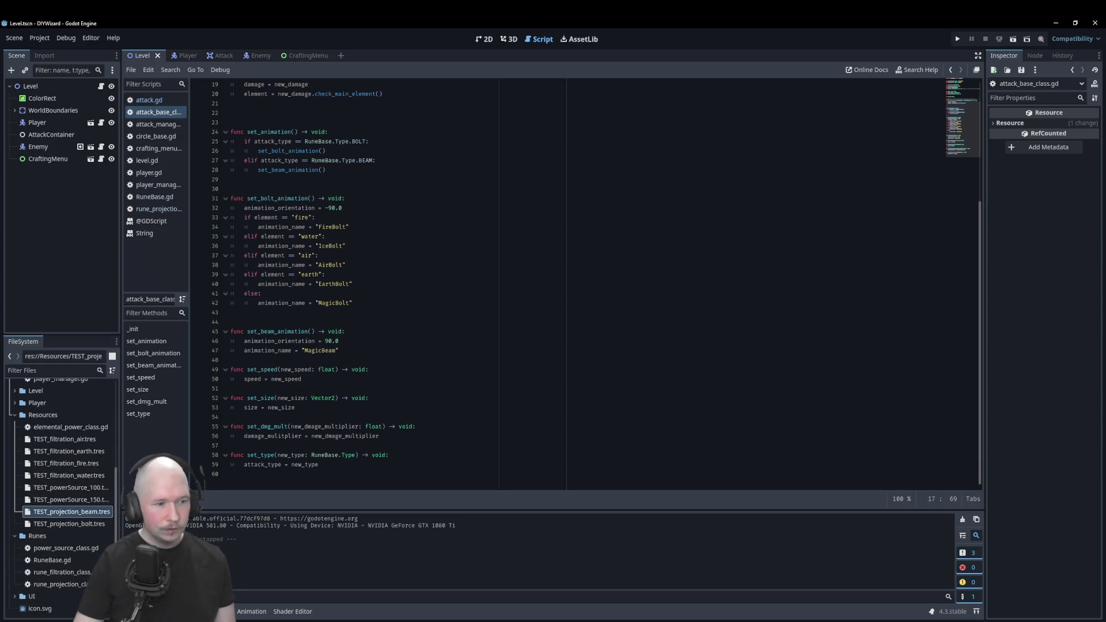
# Show the Debugger's Errors list and jump to the unused 'spell_state' warning in RuneBase.gd.
pyautogui.click(190, 611)
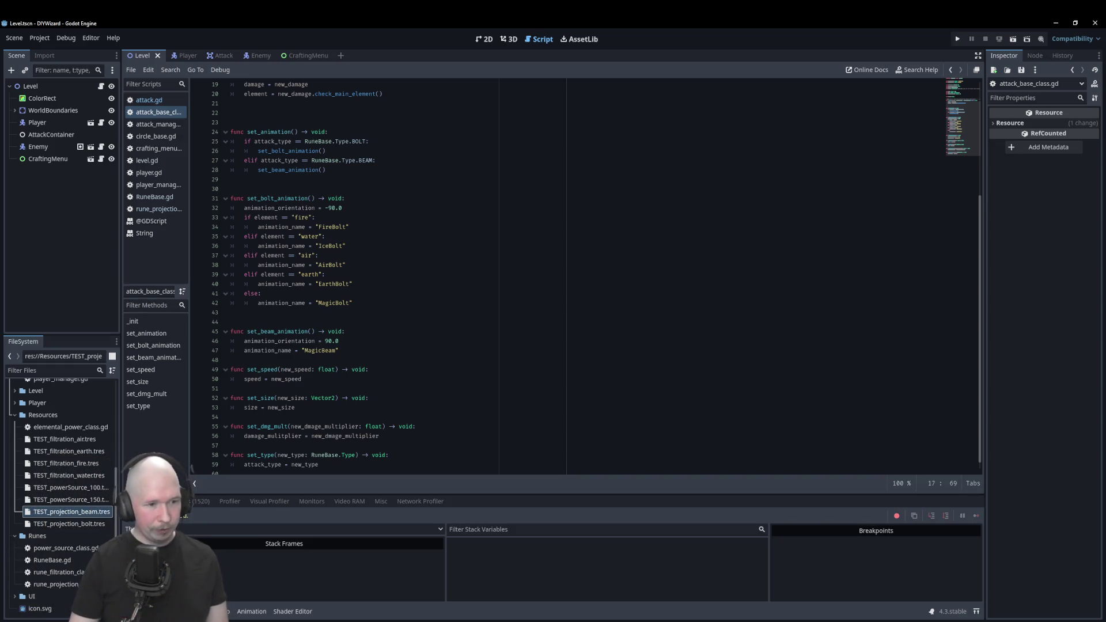
pyautogui.click(205, 502)
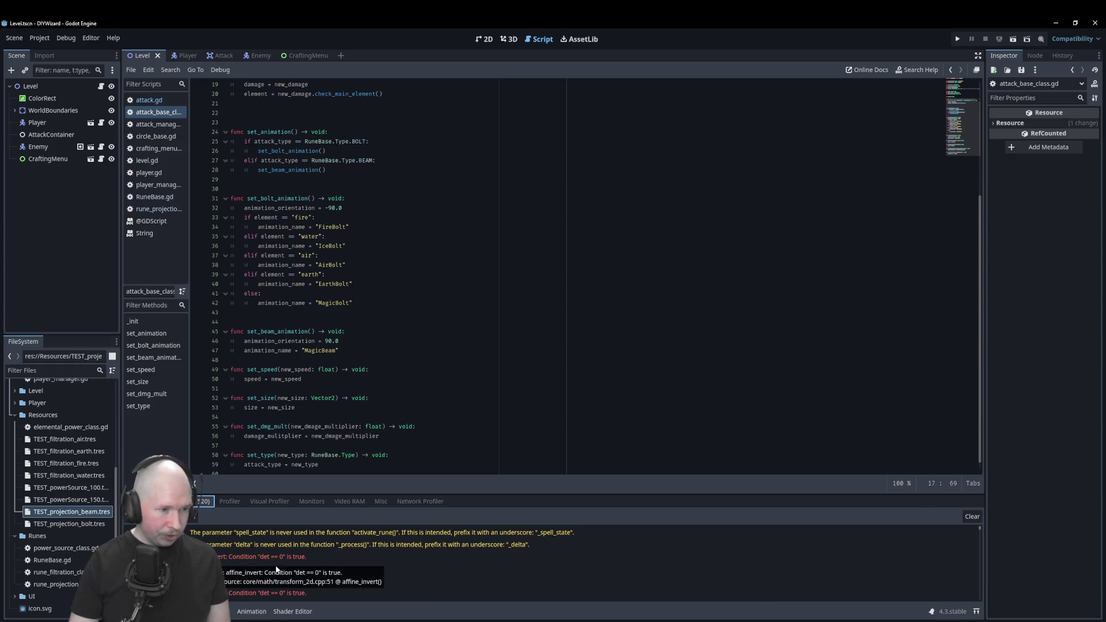
pyautogui.moveTo(348, 538)
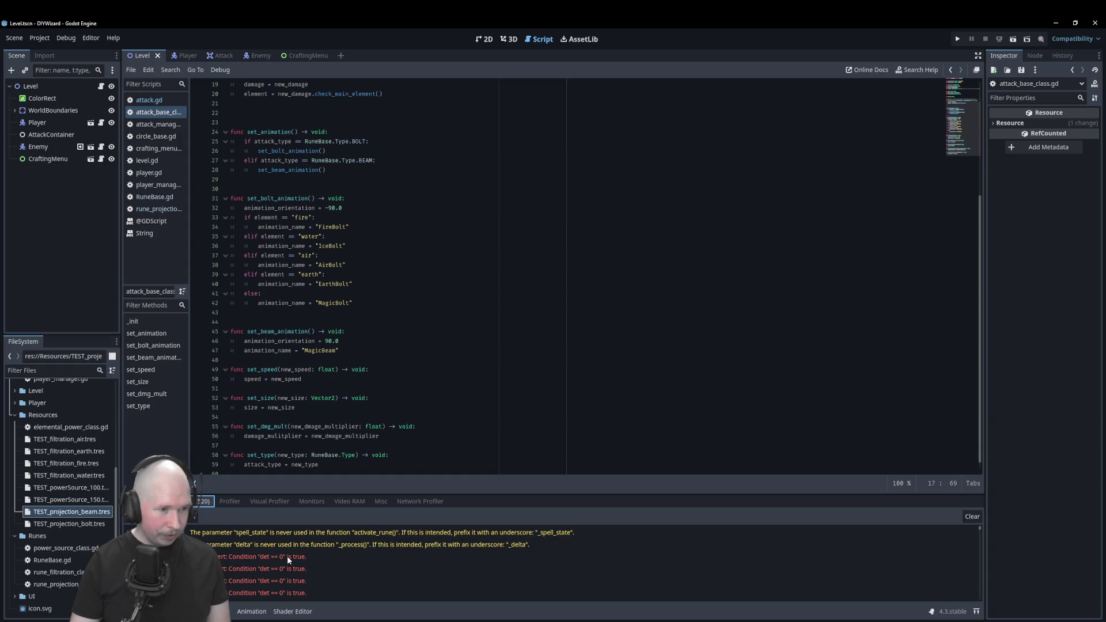
pyautogui.moveTo(288, 557)
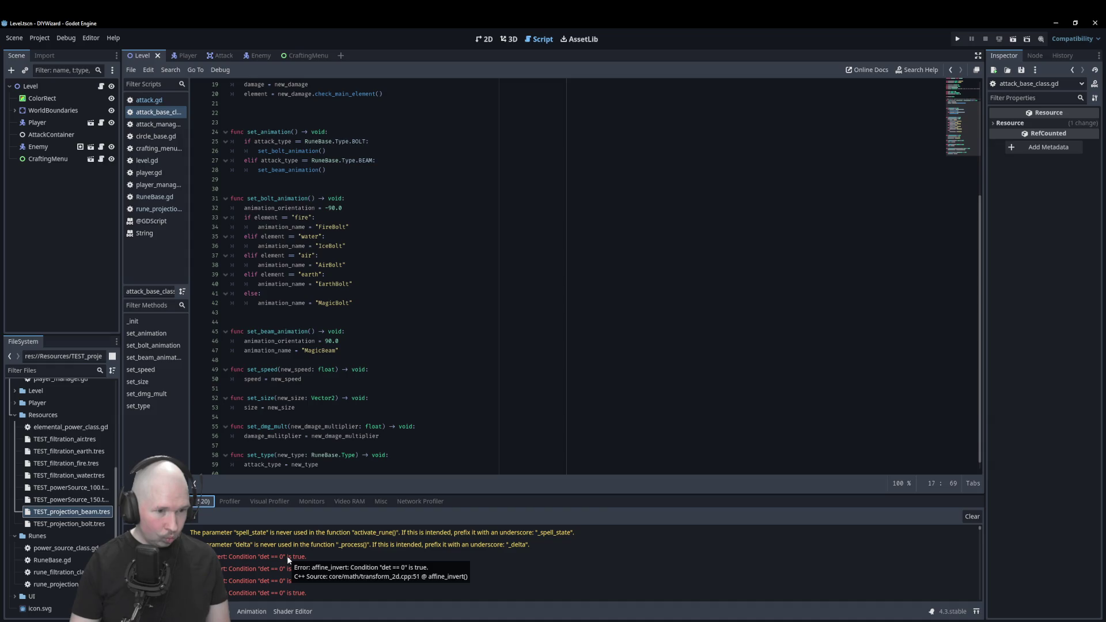
pyautogui.click(303, 530)
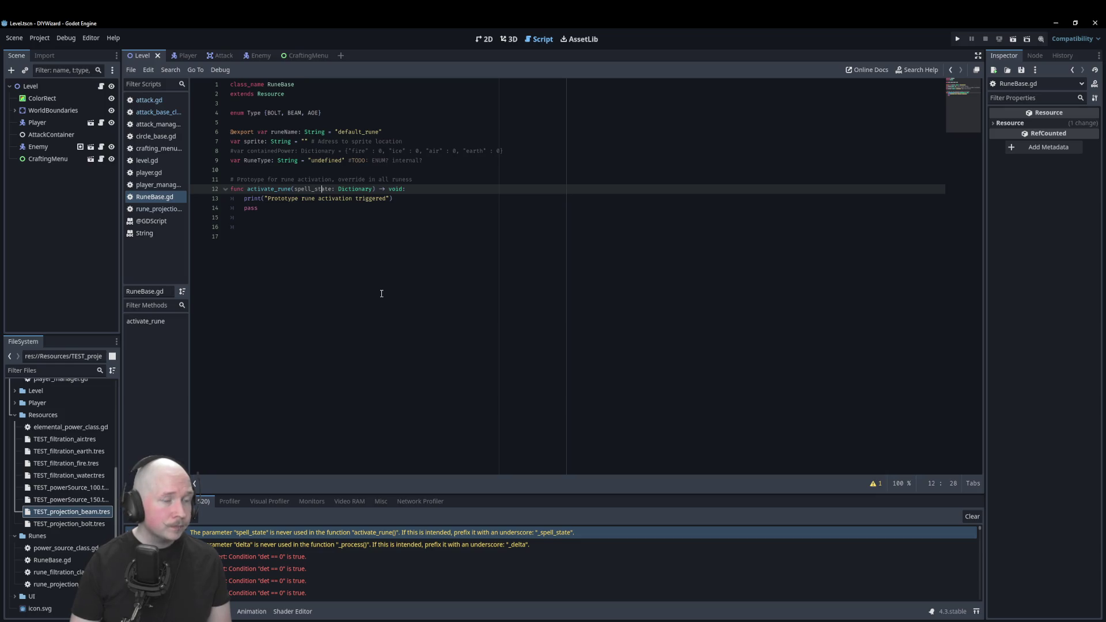
# Rename the unused parameters to _spell_state in RuneBase.gd and _delta in crafting_menu.gd.
pyautogui.click(294, 184)
pyautogui.write('_')
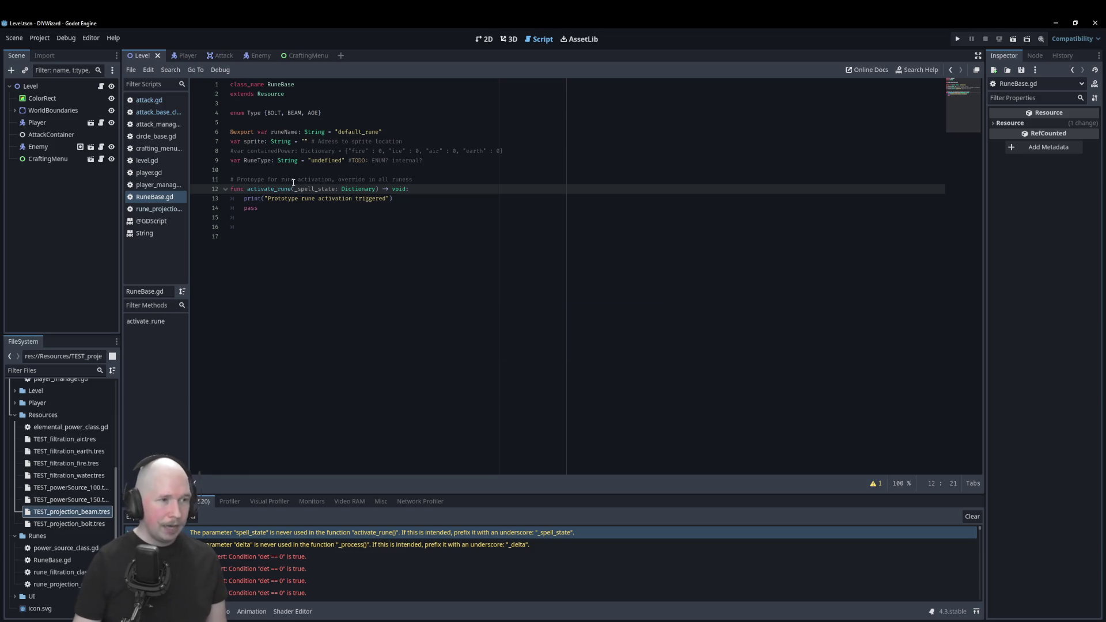
pyautogui.click(411, 546)
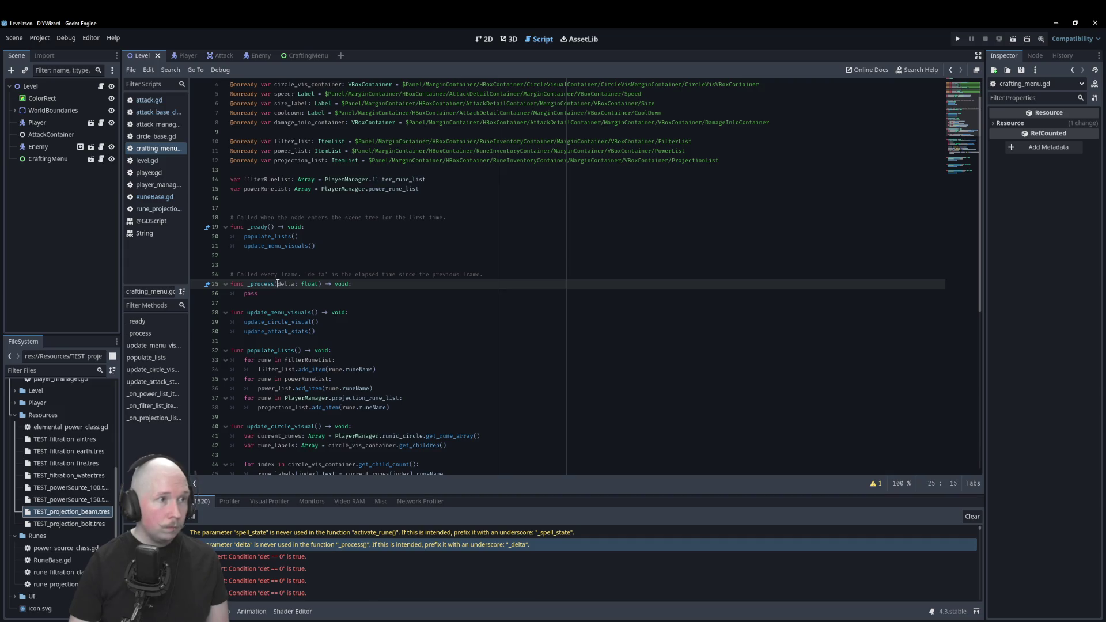
pyautogui.write('_')
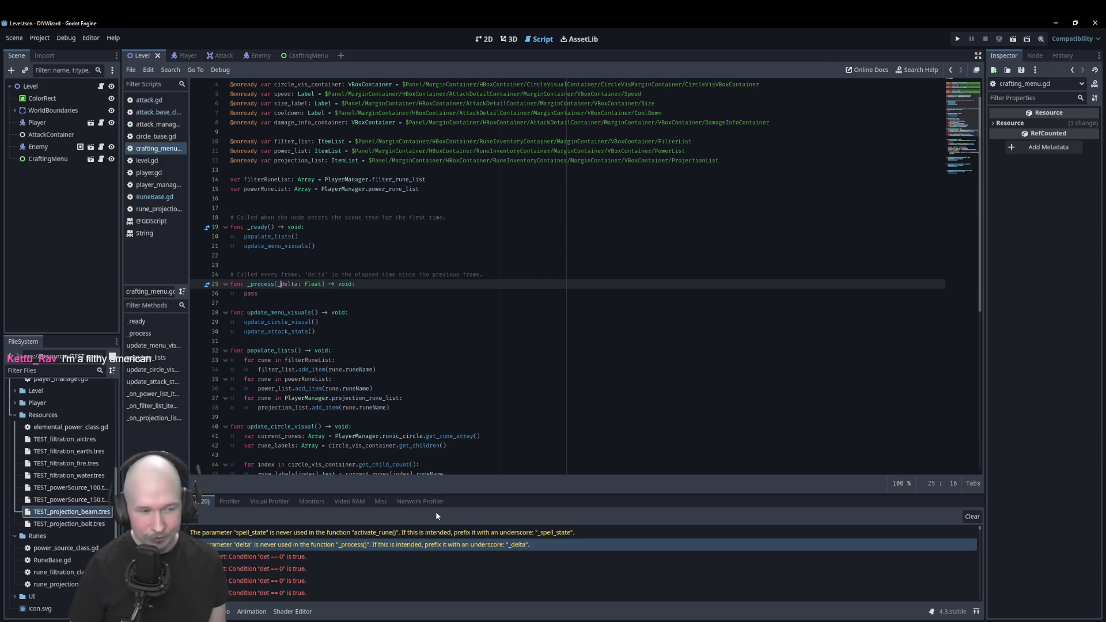
# Inspect the repeated affine_invert 'det == 0' errors and go to the populate_lists line.
pyautogui.scroll(-1, 428, 565)
pyautogui.scroll(-1, 428, 568)
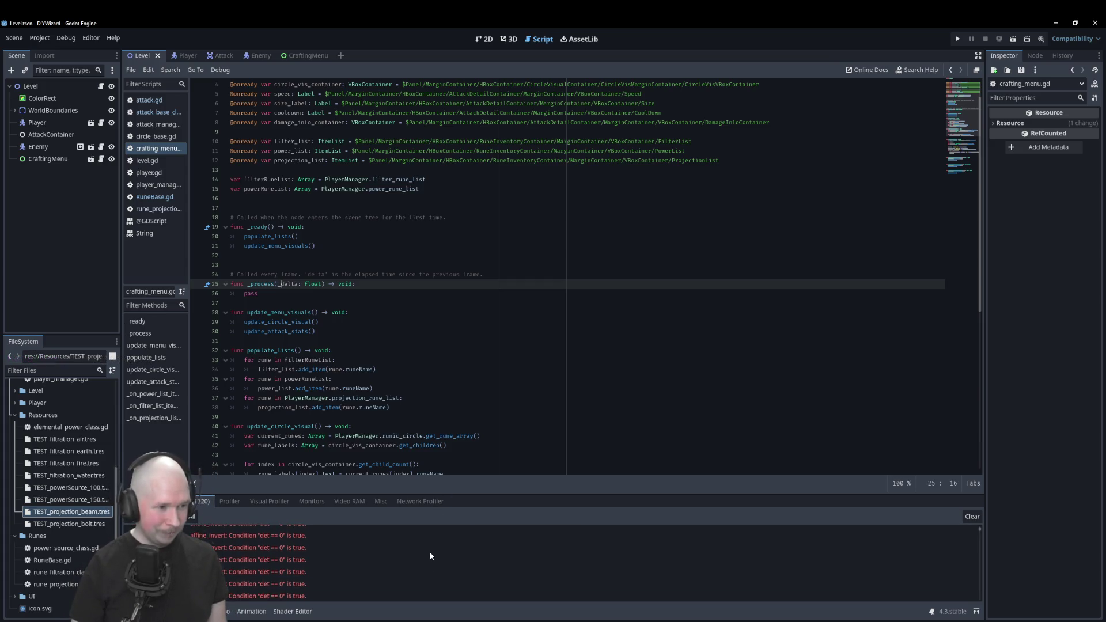
pyautogui.scroll(1, 430, 553)
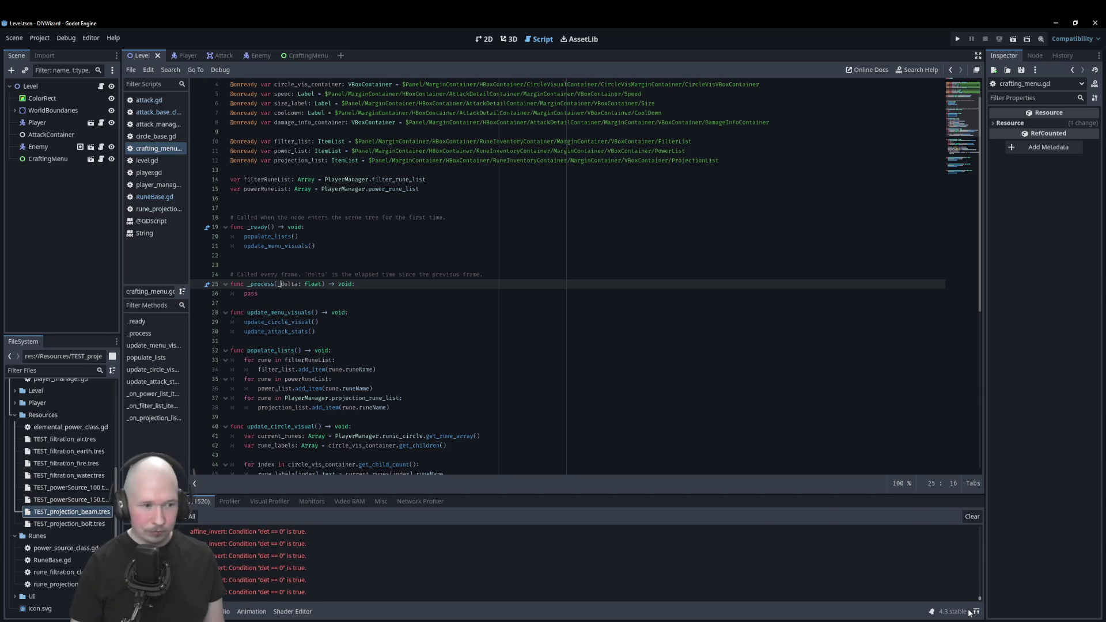
pyautogui.click(268, 569)
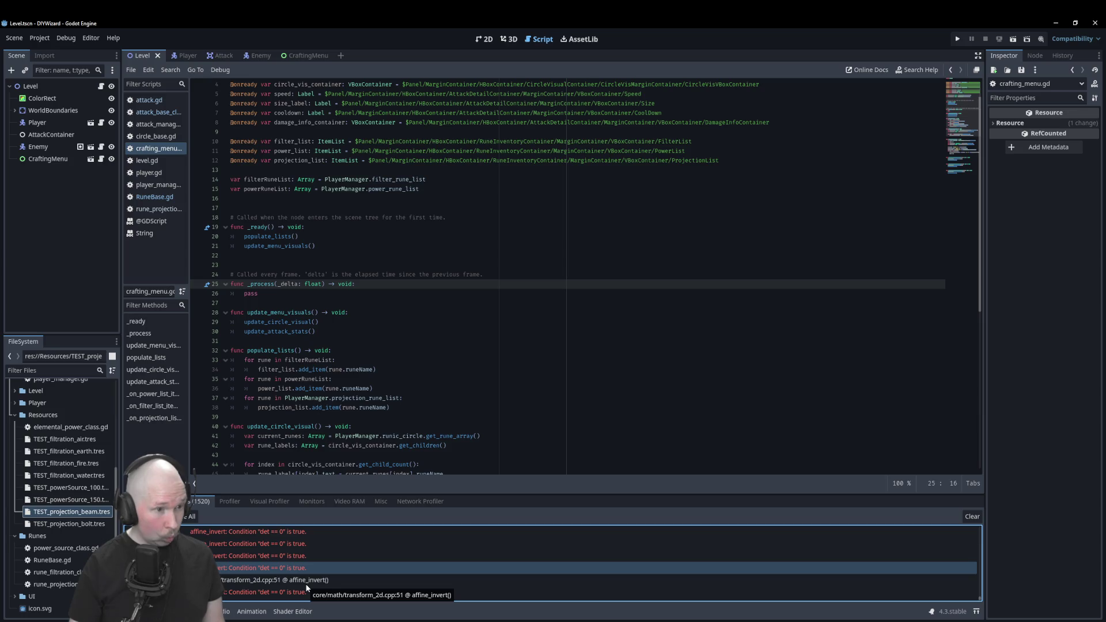
pyautogui.click(431, 353)
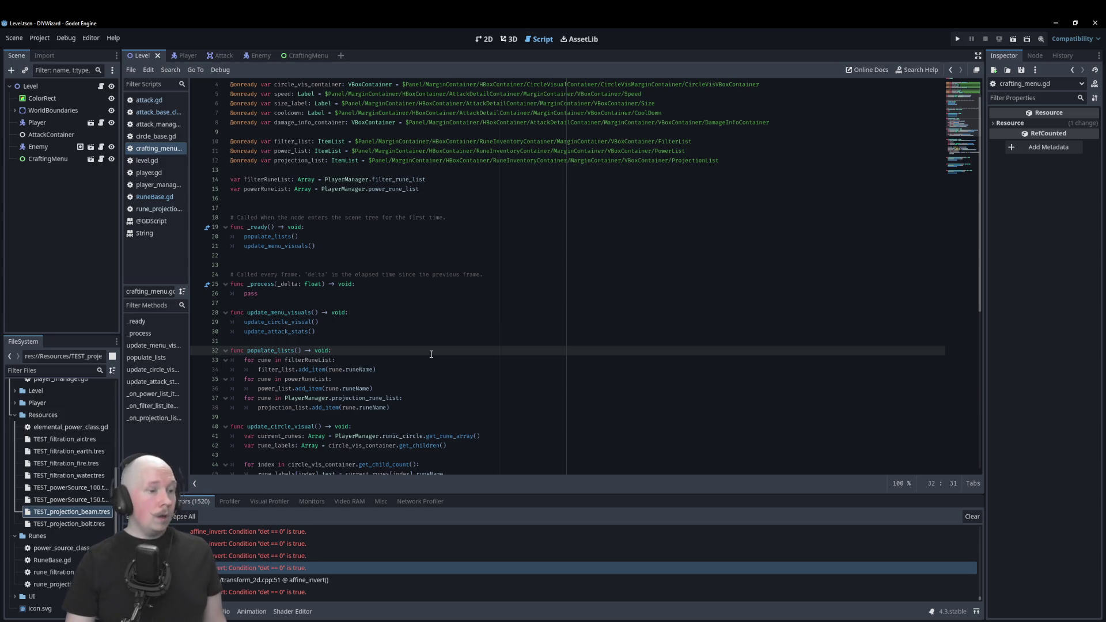
# Remove the stray '6' after void:, run DIYWizard to check the crafting menu, then close it.
pyautogui.write('6')
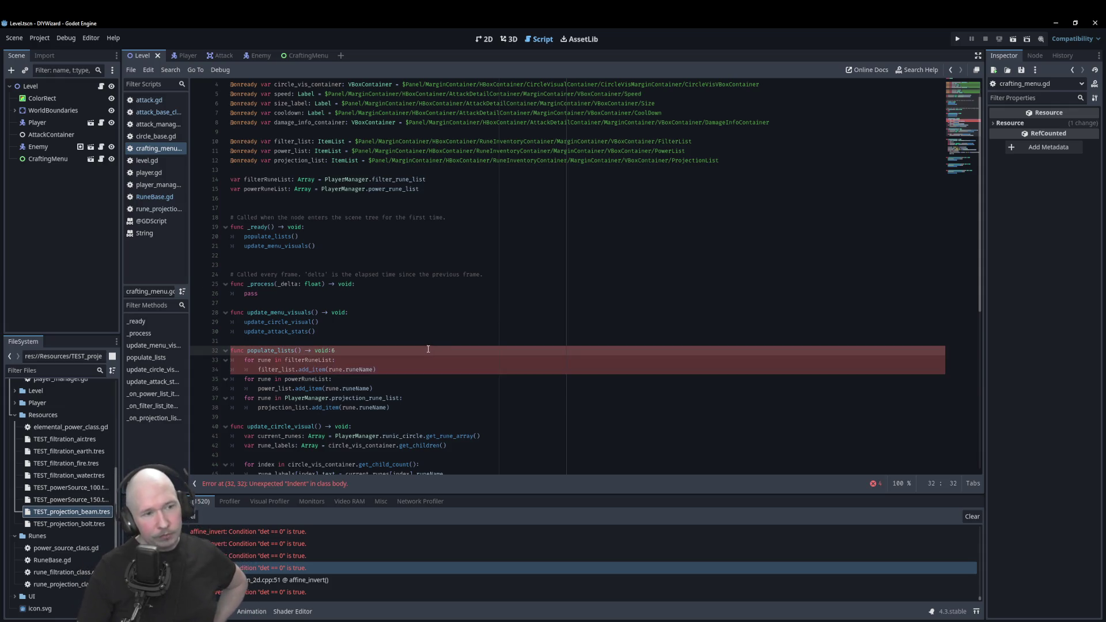
pyautogui.press('BackSpace')
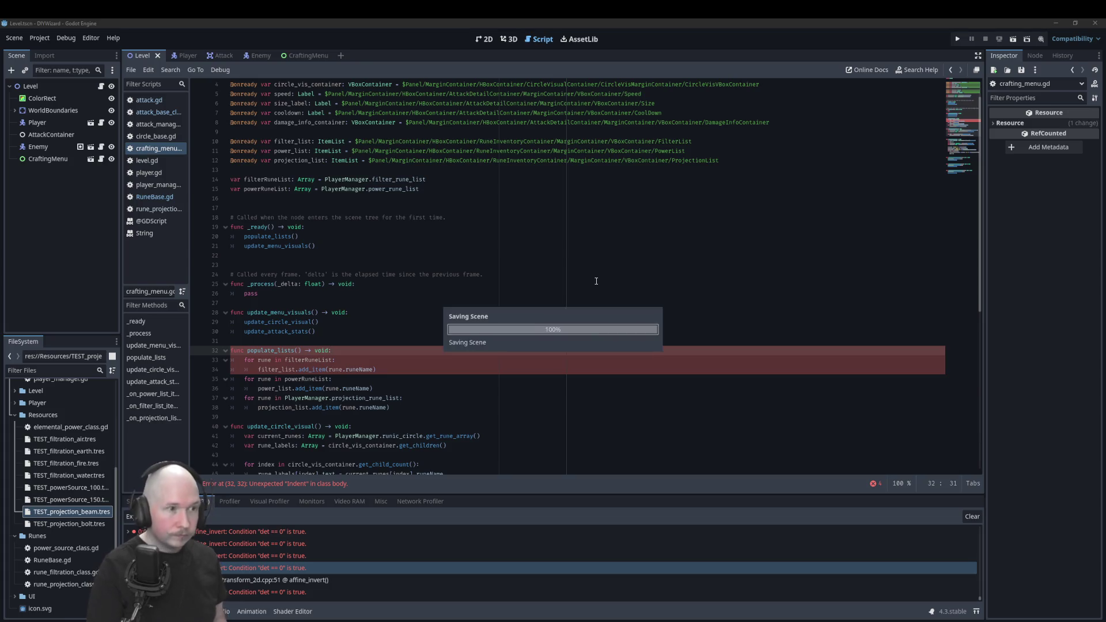
pyautogui.press('F5')
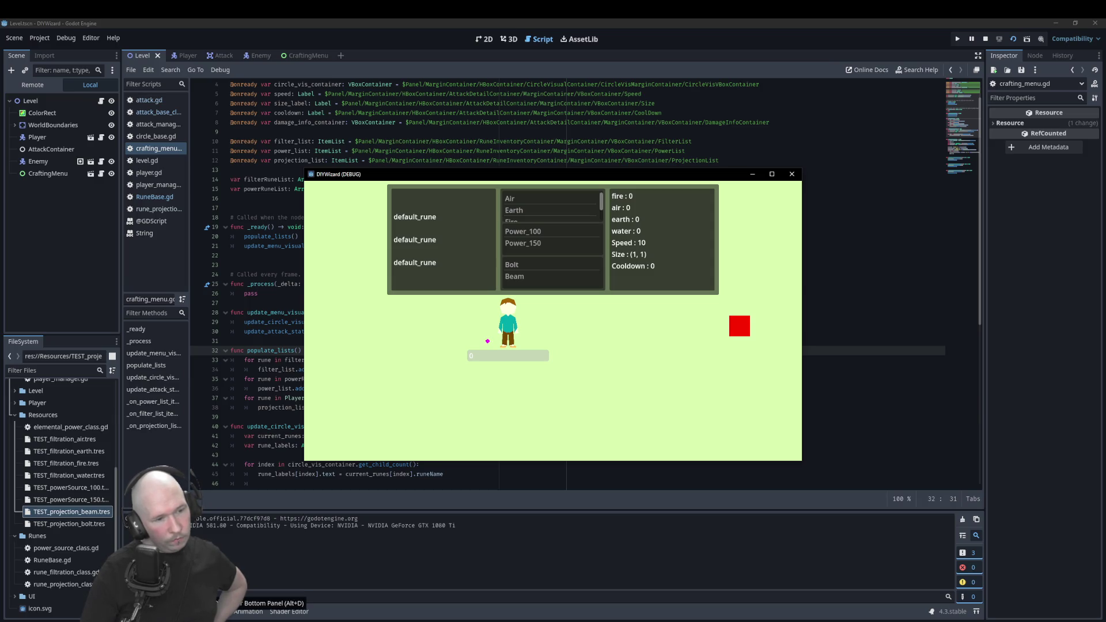
pyautogui.click(792, 174)
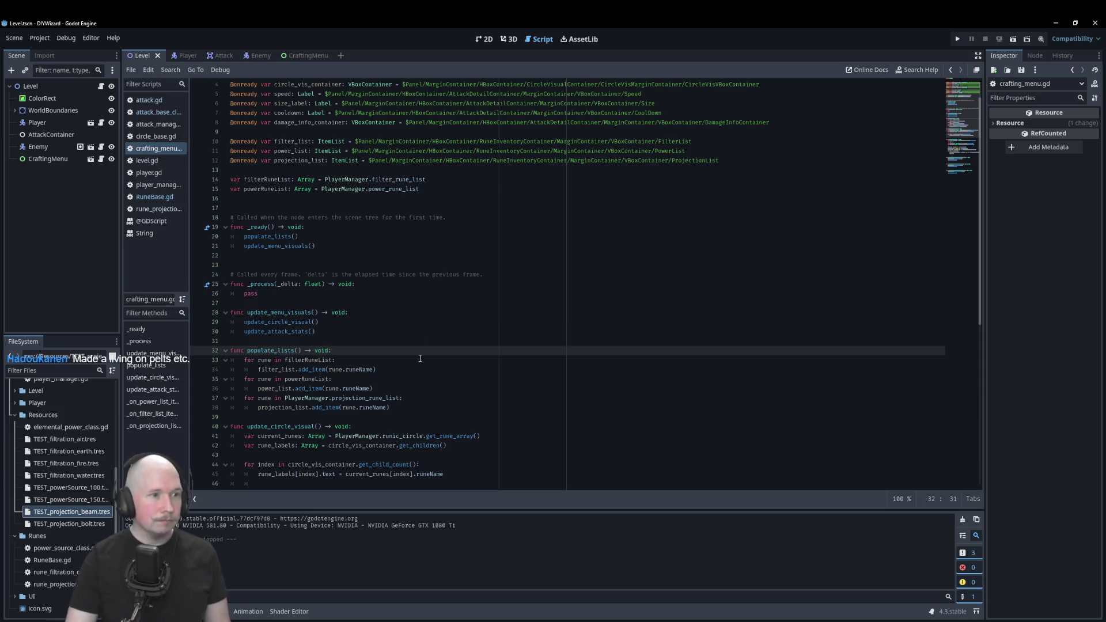
# Review update_menu_visuals around the update_circle_visual call, then bring up attack.gd.
pyautogui.click(381, 324)
pyautogui.scroll(-2, 381, 324)
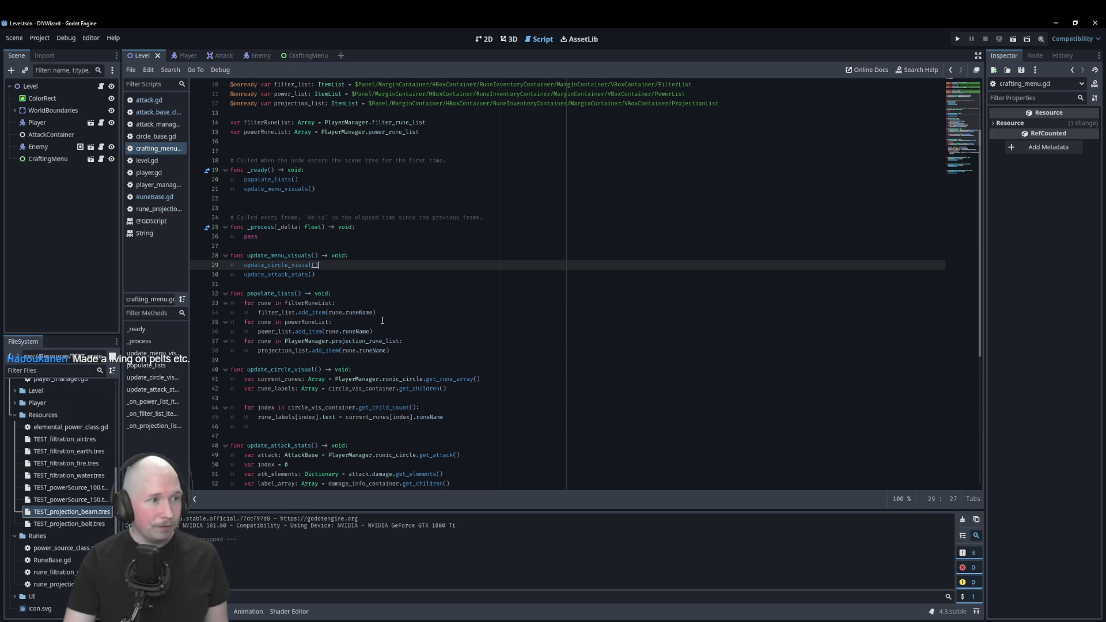
pyautogui.click(377, 282)
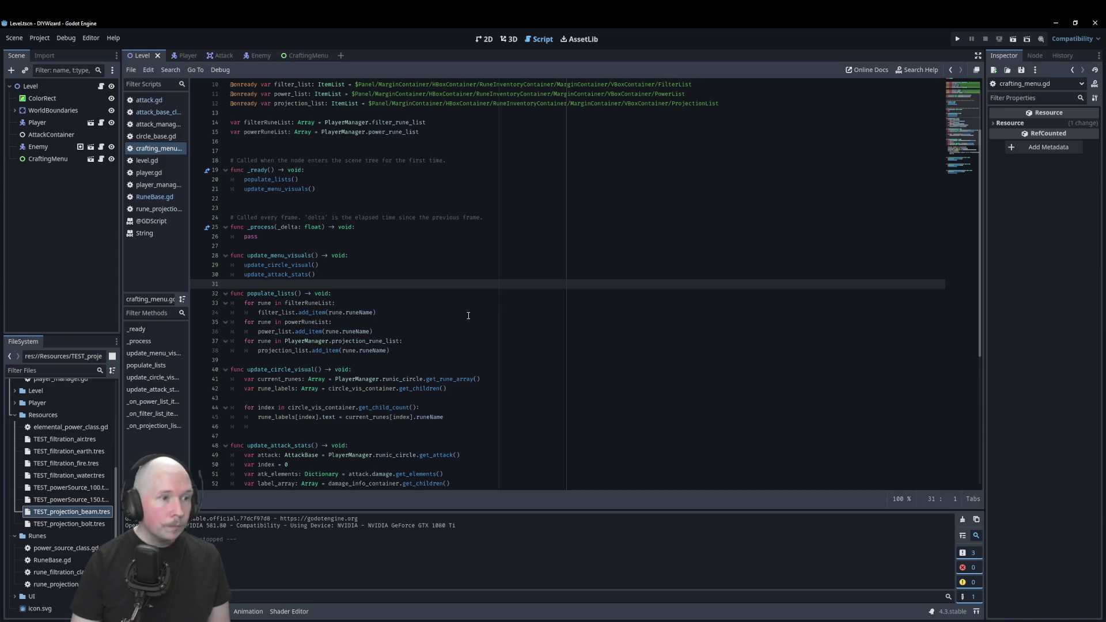
pyautogui.click(151, 102)
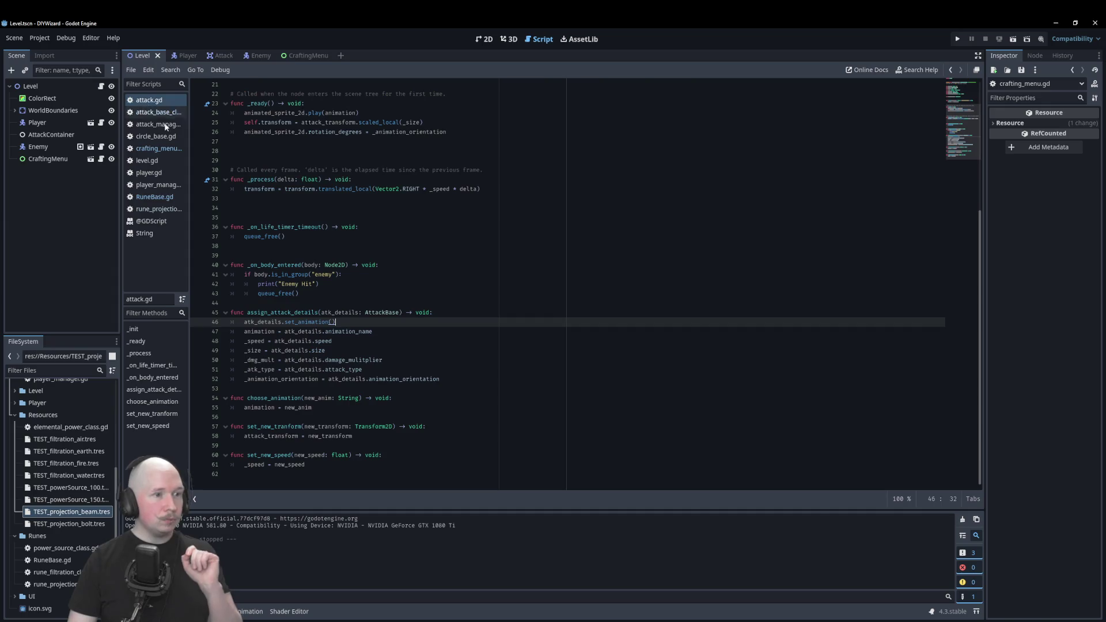
# In circle_base.gd, delete the '= AttackBase.new()' initializer from final_attack on line 13.
pyautogui.click(164, 113)
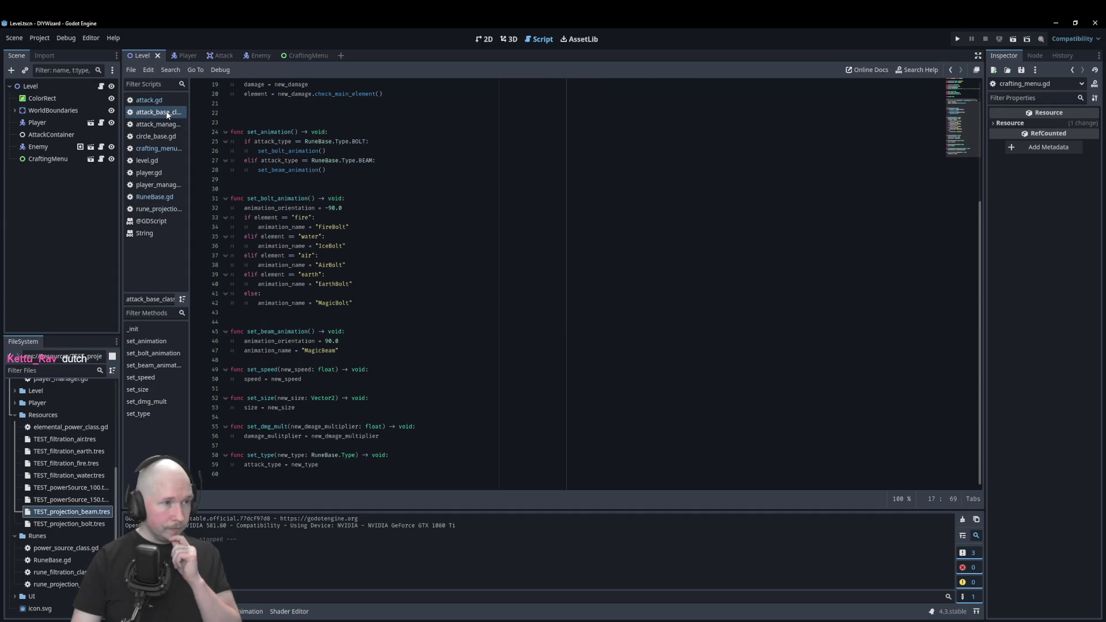
pyautogui.click(166, 151)
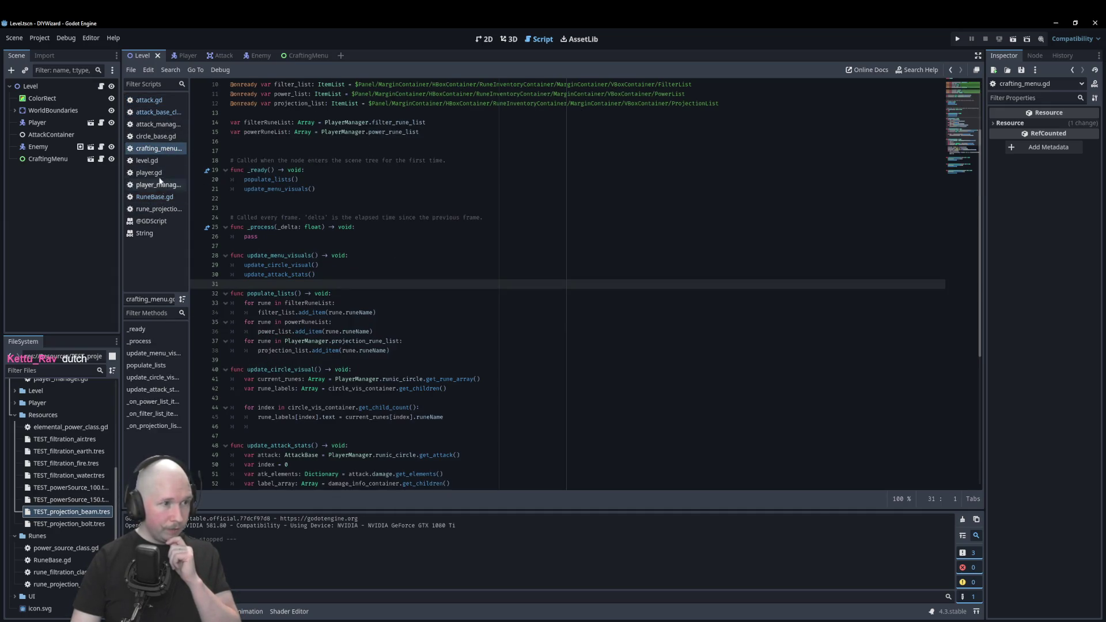
pyautogui.click(161, 136)
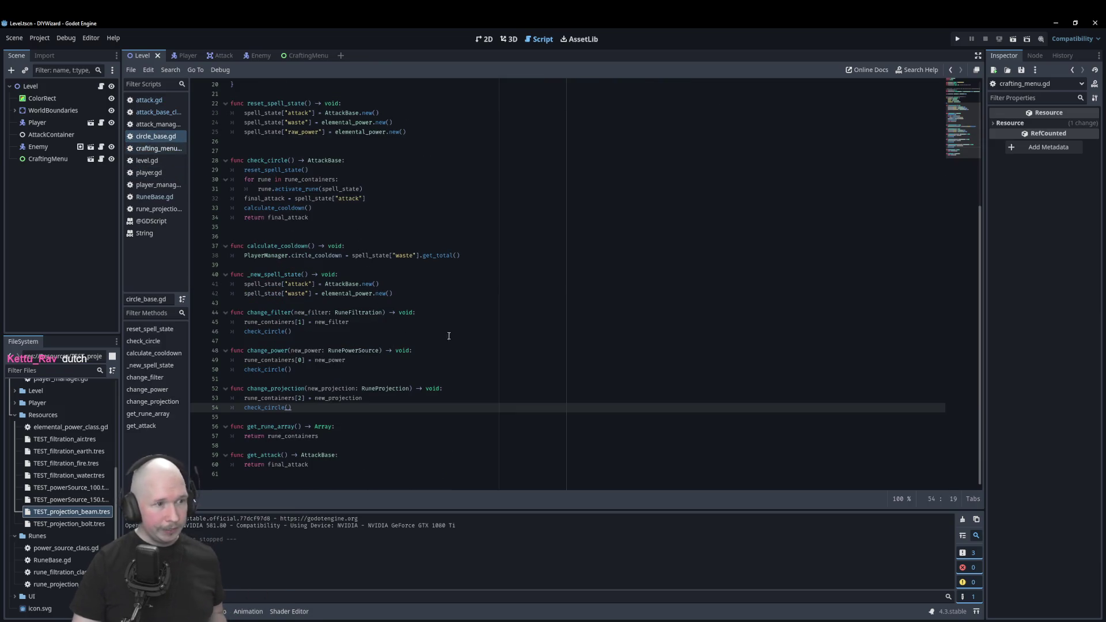
pyautogui.scroll(5, 444, 334)
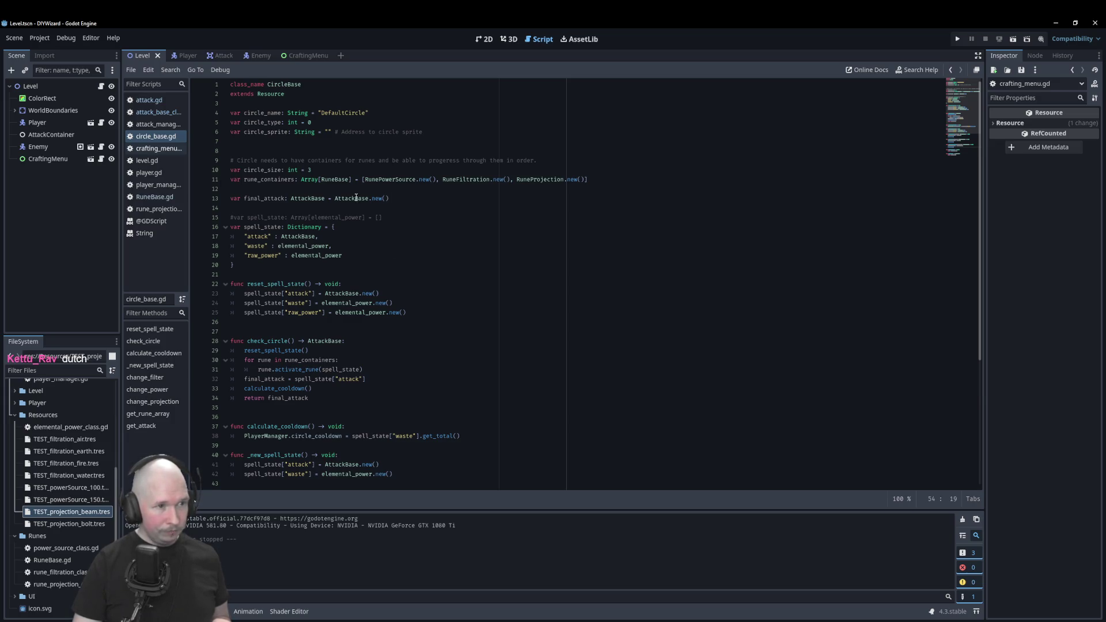
pyautogui.moveTo(334, 198); pyautogui.dragTo(395, 200)
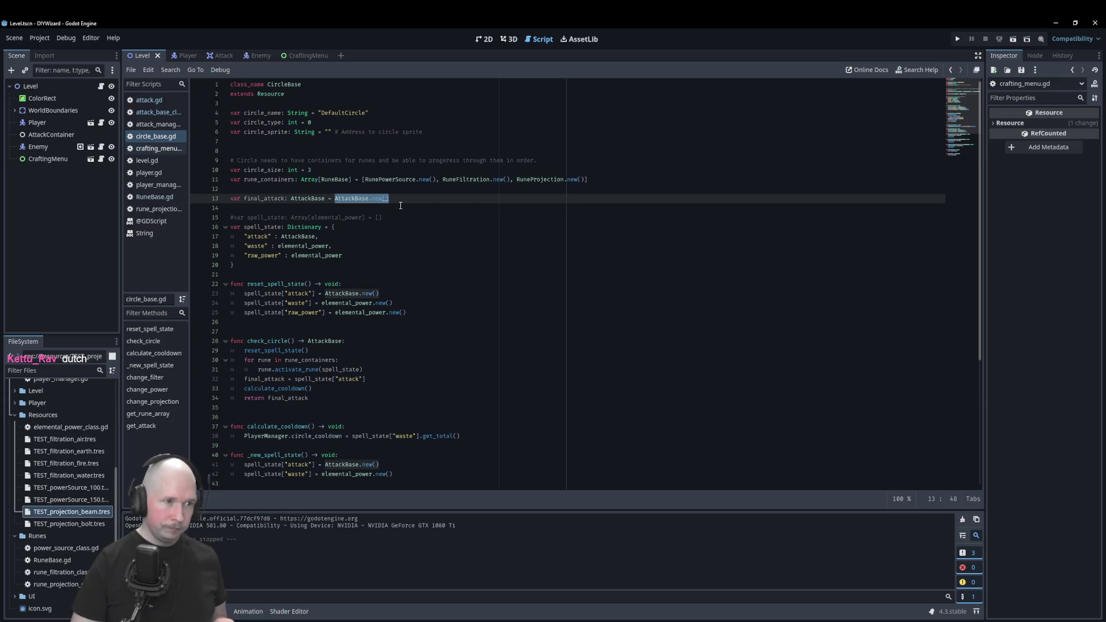
pyautogui.press('BackSpace')
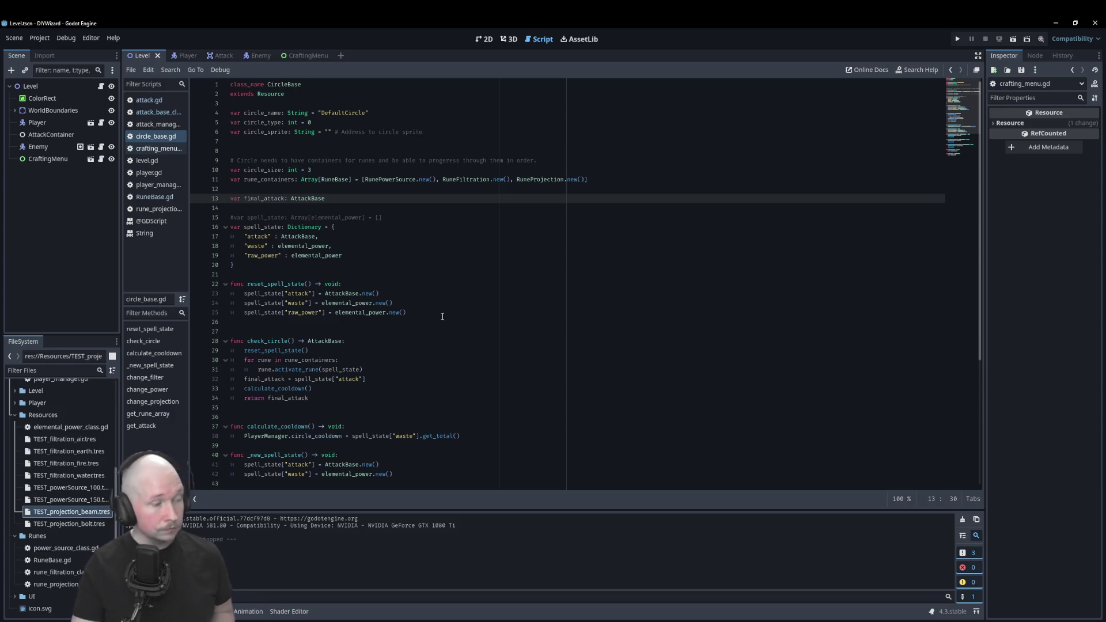
pyautogui.scroll(-5, 443, 316)
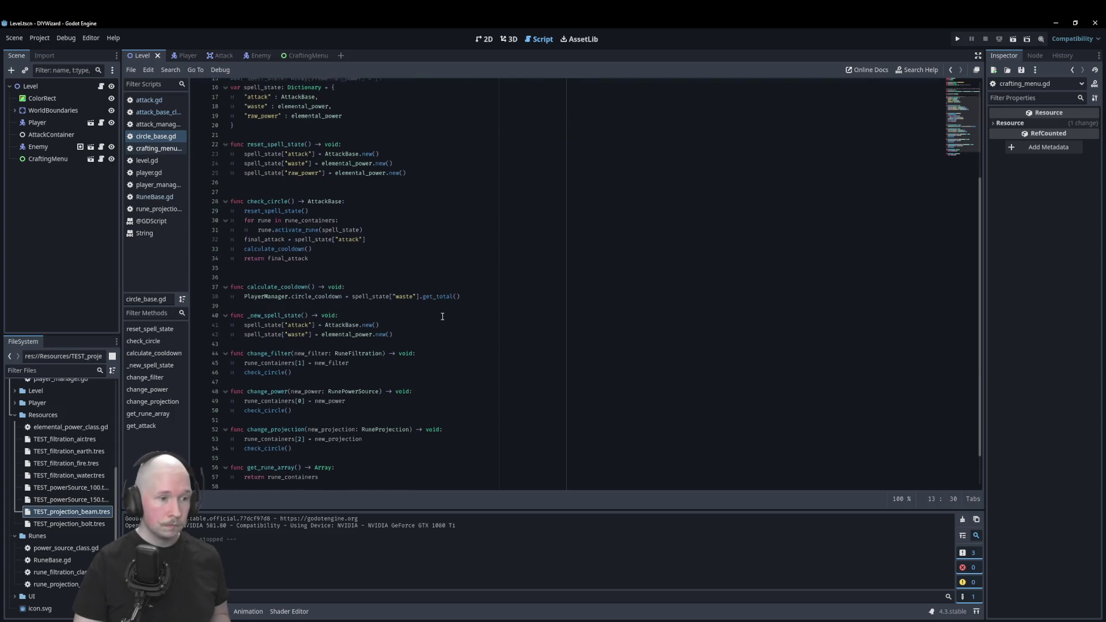
pyautogui.scroll(-1, 443, 316)
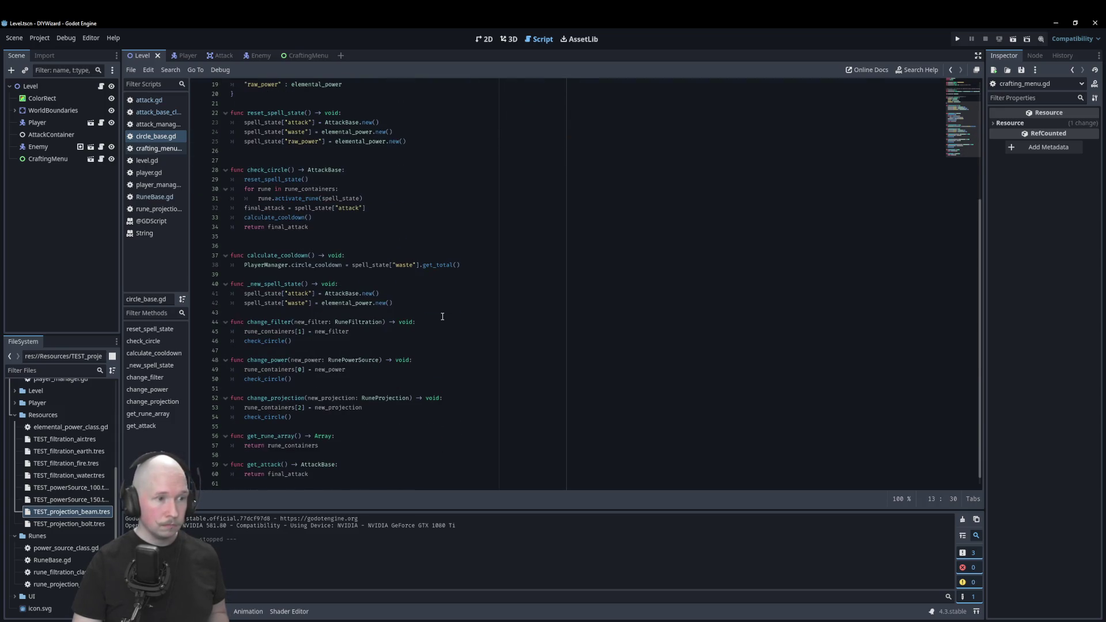
pyautogui.scroll(-1, 443, 316)
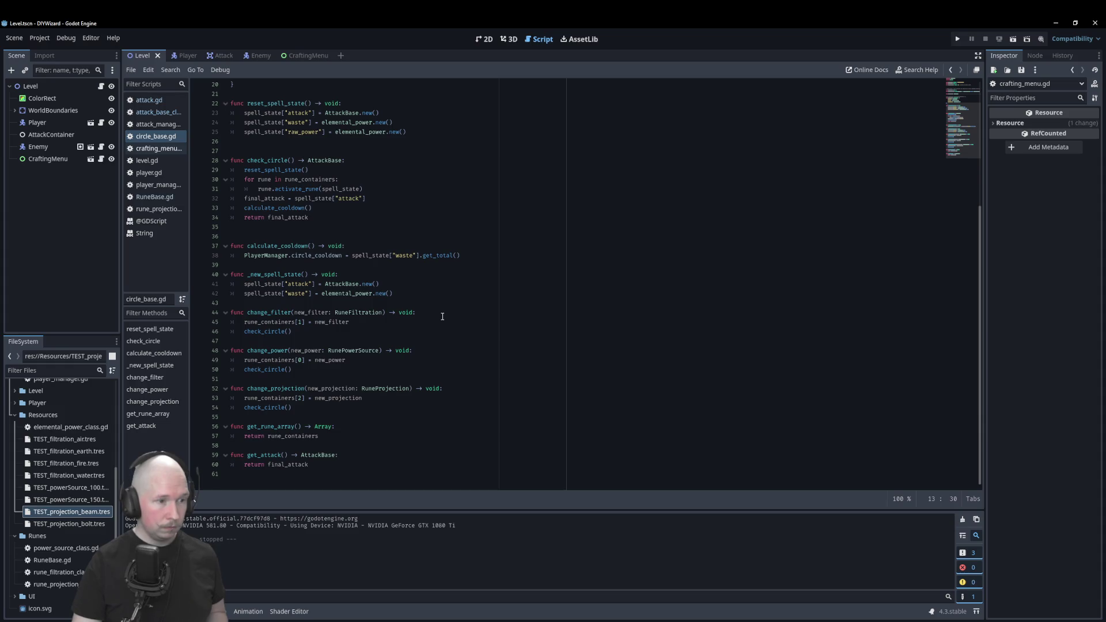
pyautogui.scroll(6, 442, 317)
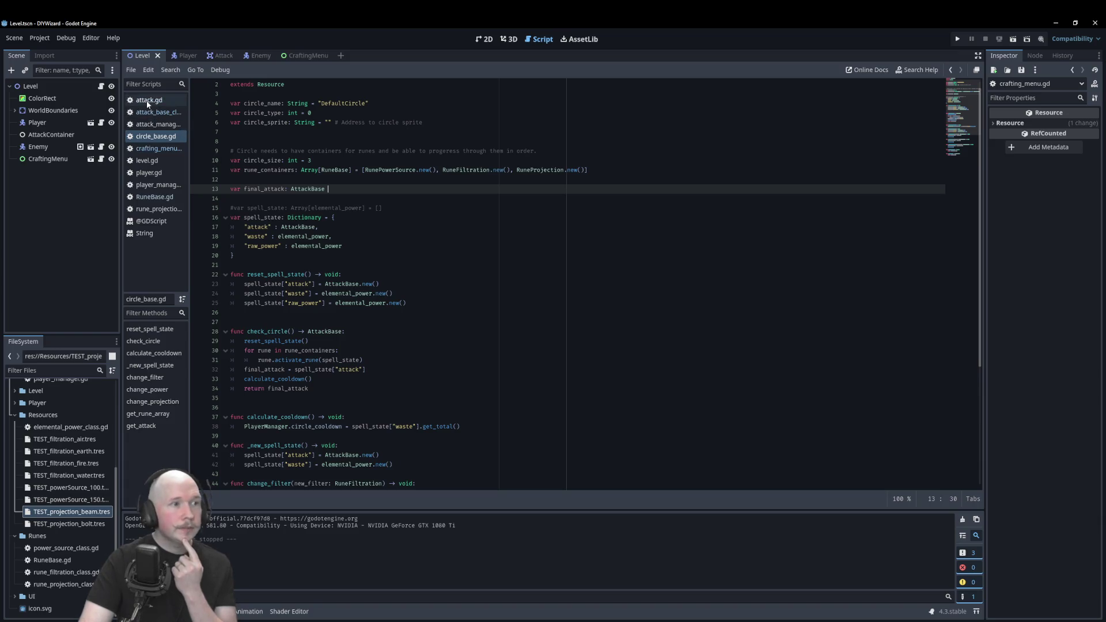
# Trace the damage property's type from attack_base_class through attack.gd to the elemental_power class.
pyautogui.click(152, 114)
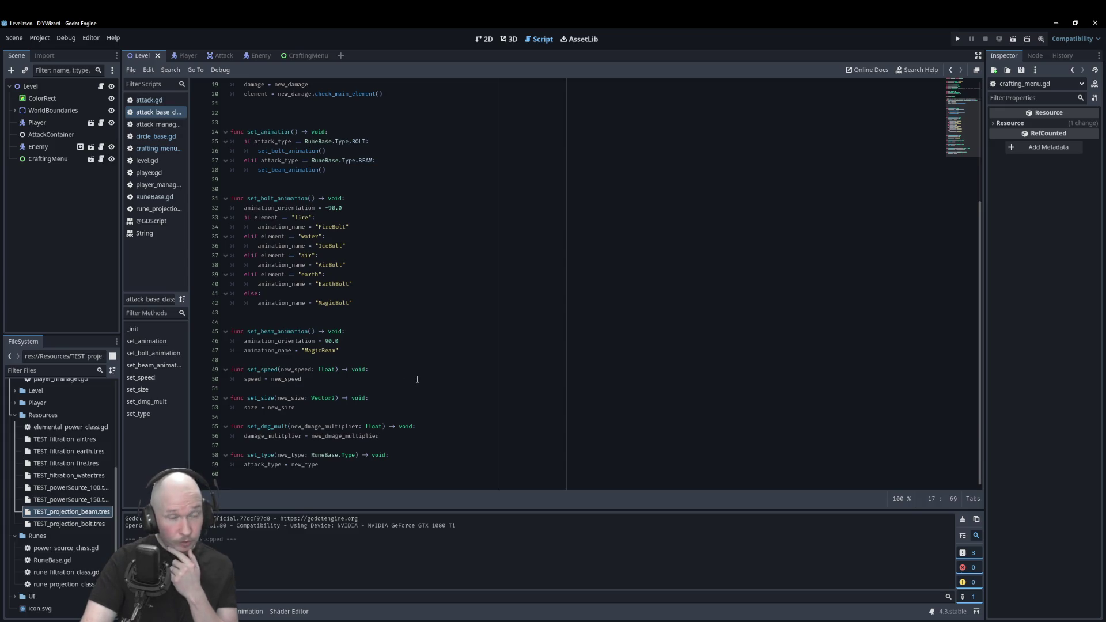
pyautogui.scroll(6, 417, 379)
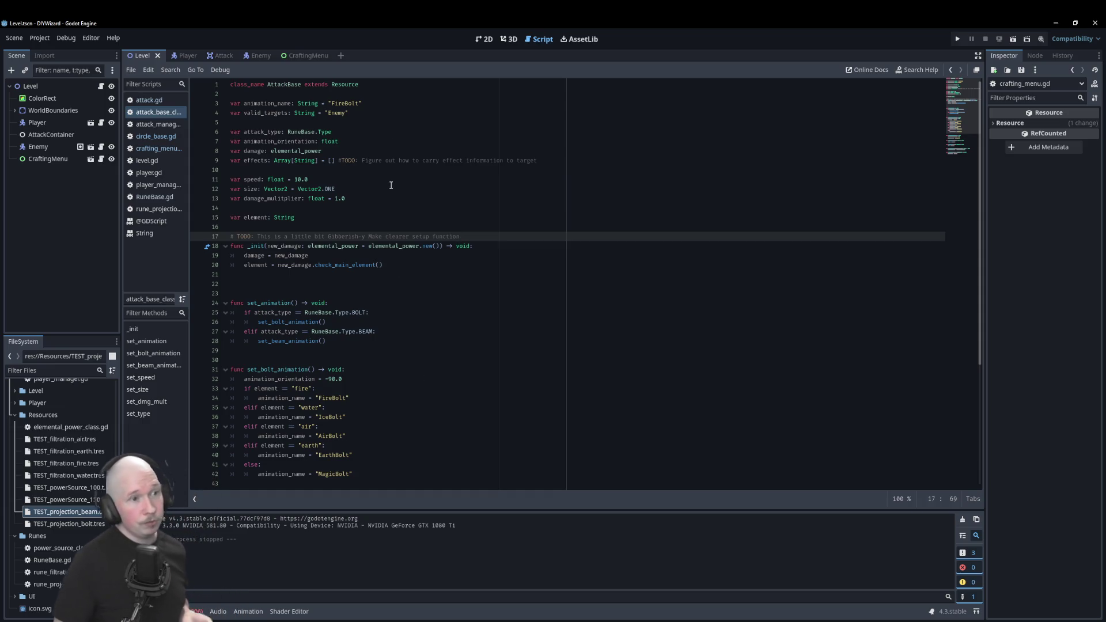
pyautogui.click(287, 149)
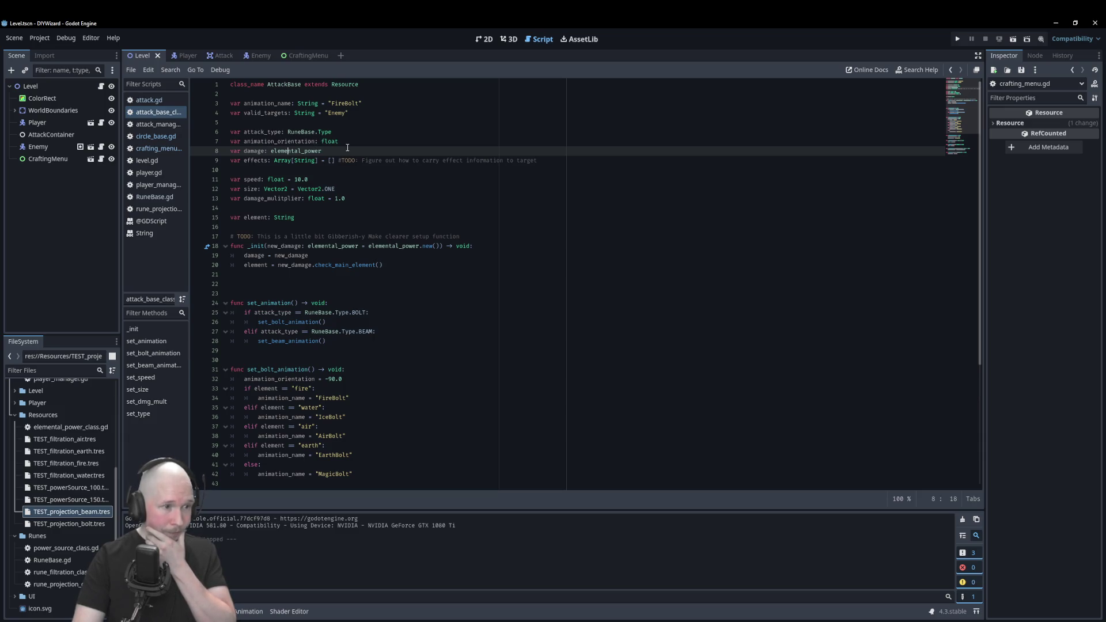
pyautogui.hotkey('alt', 'Left')
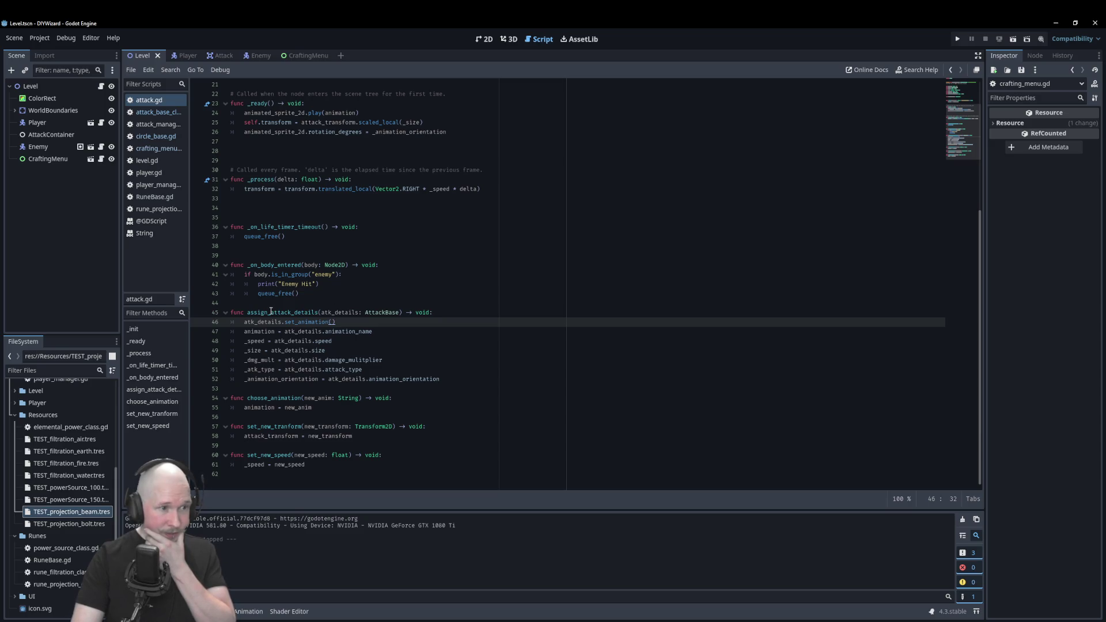
pyautogui.scroll(7, 270, 311)
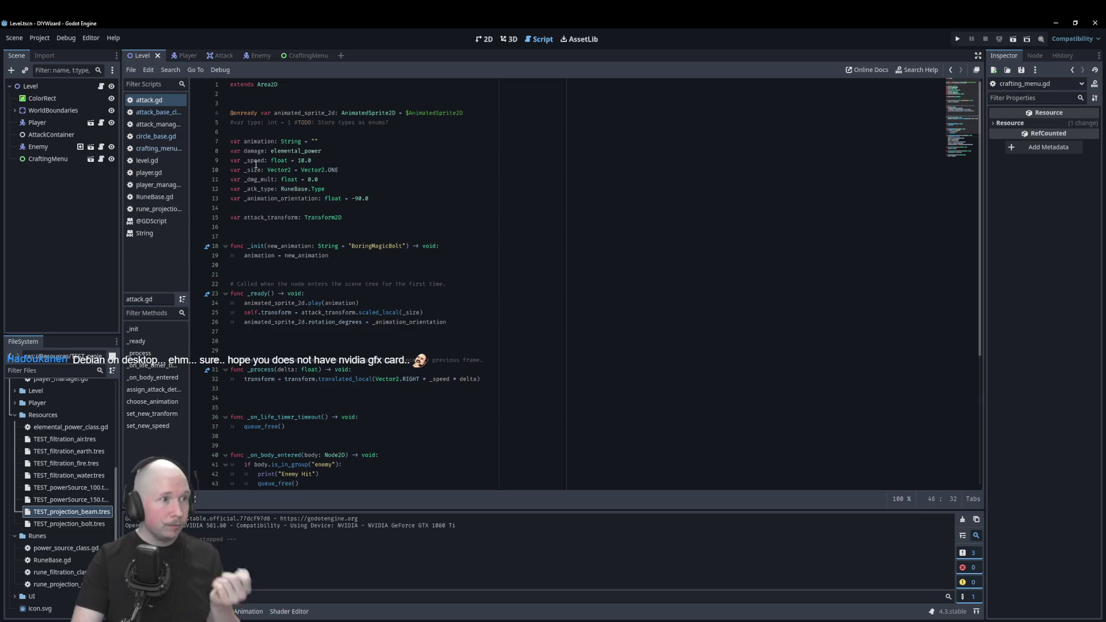
pyautogui.keyDown('ctrl'); pyautogui.click(317, 150); pyautogui.keyUp('ctrl')
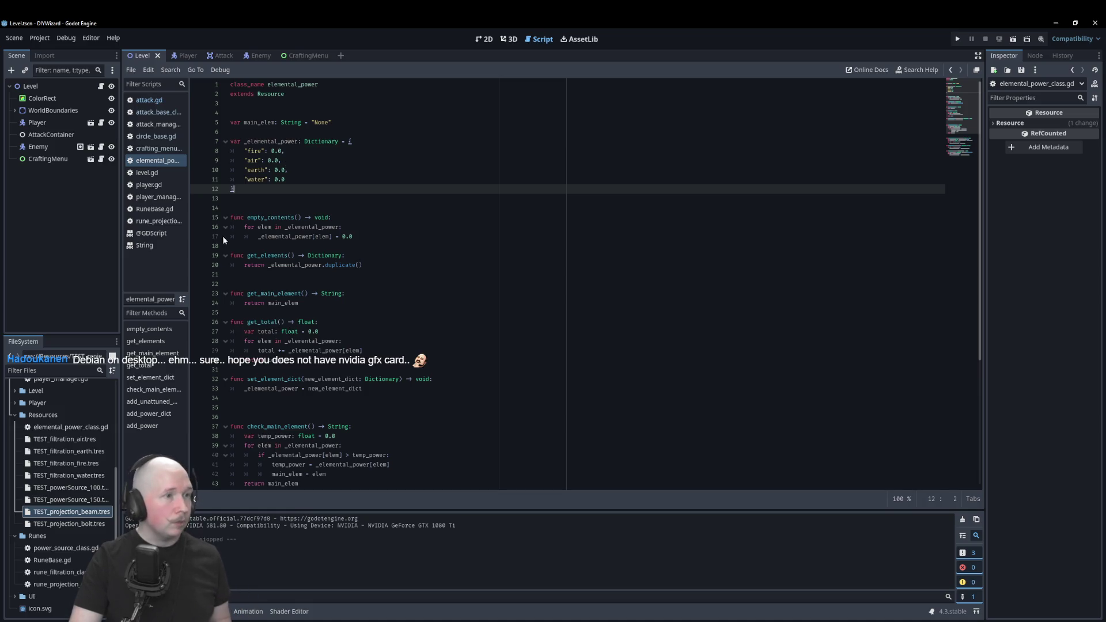
# Return to attack.gd and then bring up attack_manager.gd from the script list.
pyautogui.click(158, 101)
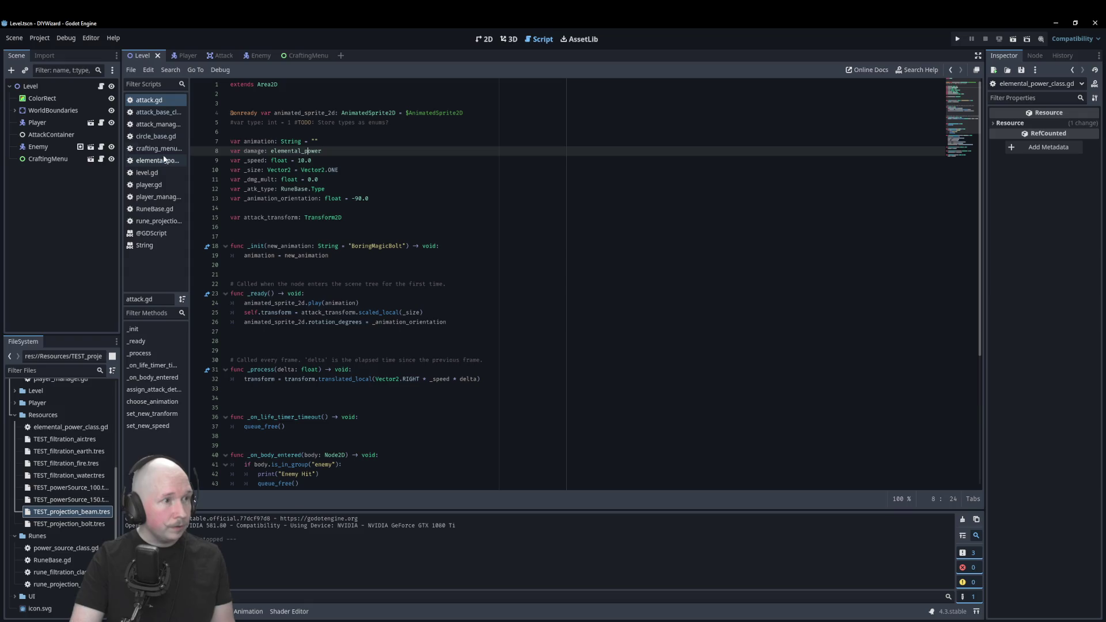
pyautogui.click(158, 124)
pyautogui.click(444, 286)
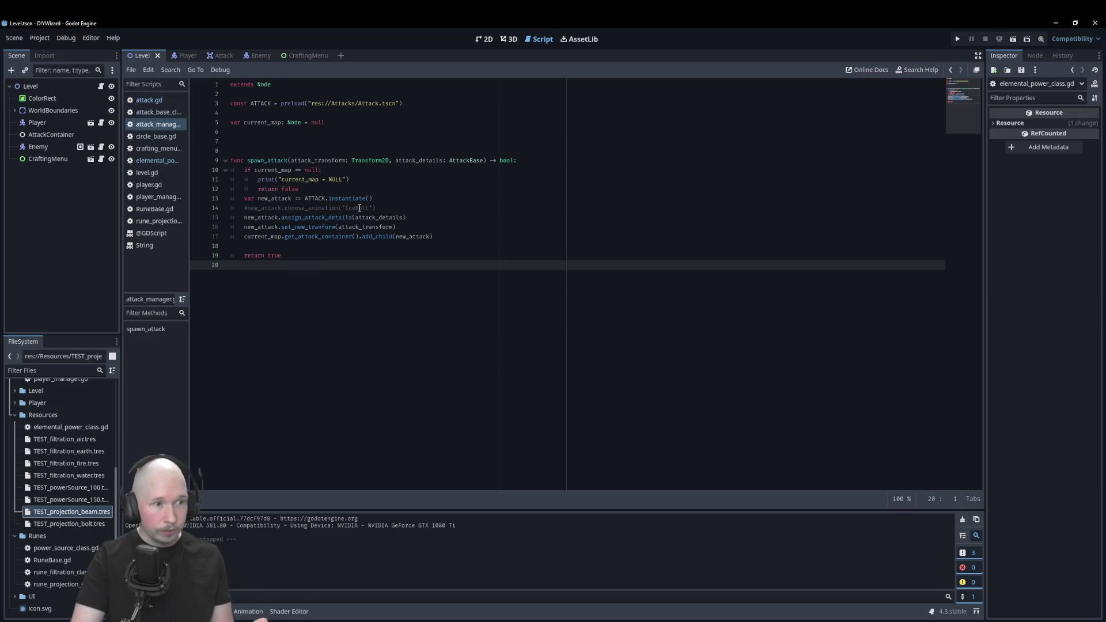
# Below return false in spawn_attack, begin an 'if attack_details.damage.get_total()' condition.
pyautogui.doubleClick(466, 160)
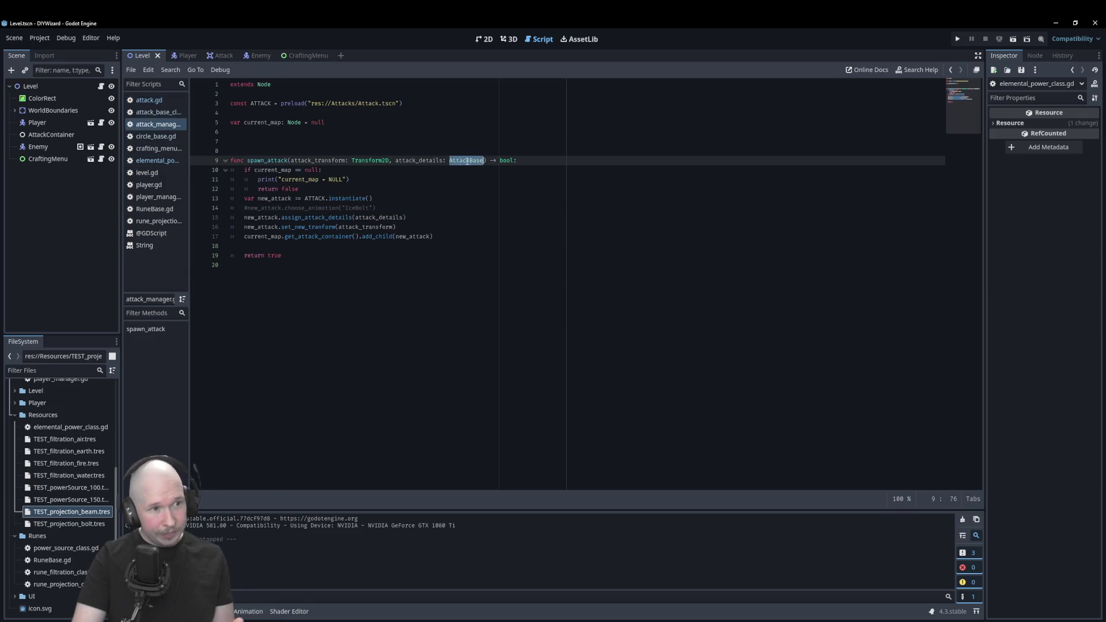
pyautogui.doubleClick(372, 161)
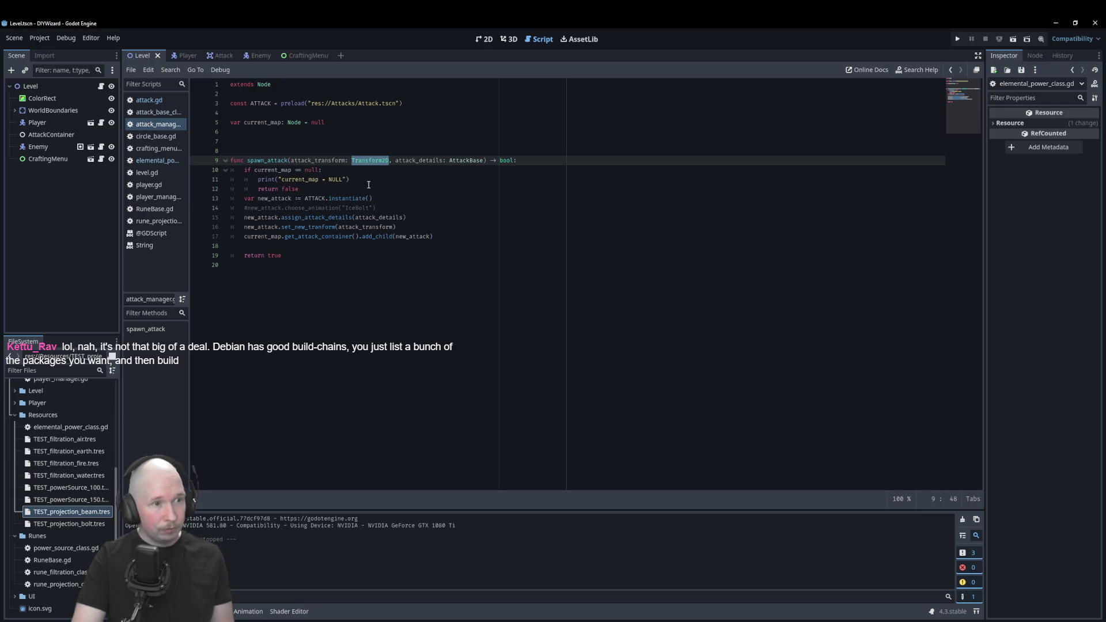
pyautogui.click(314, 189)
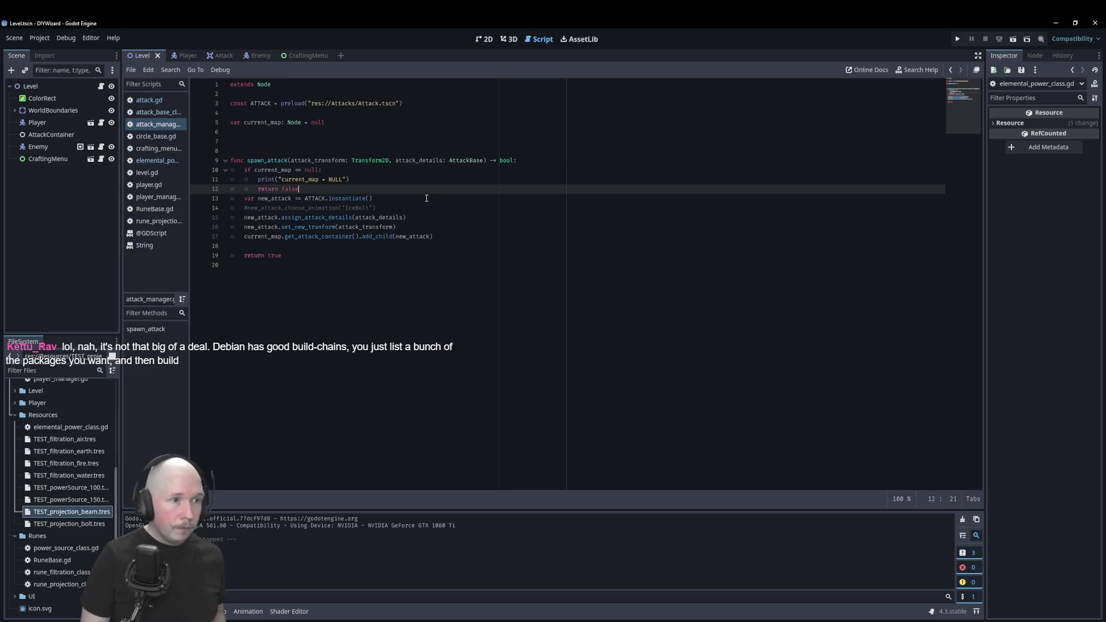
pyautogui.press('Return')
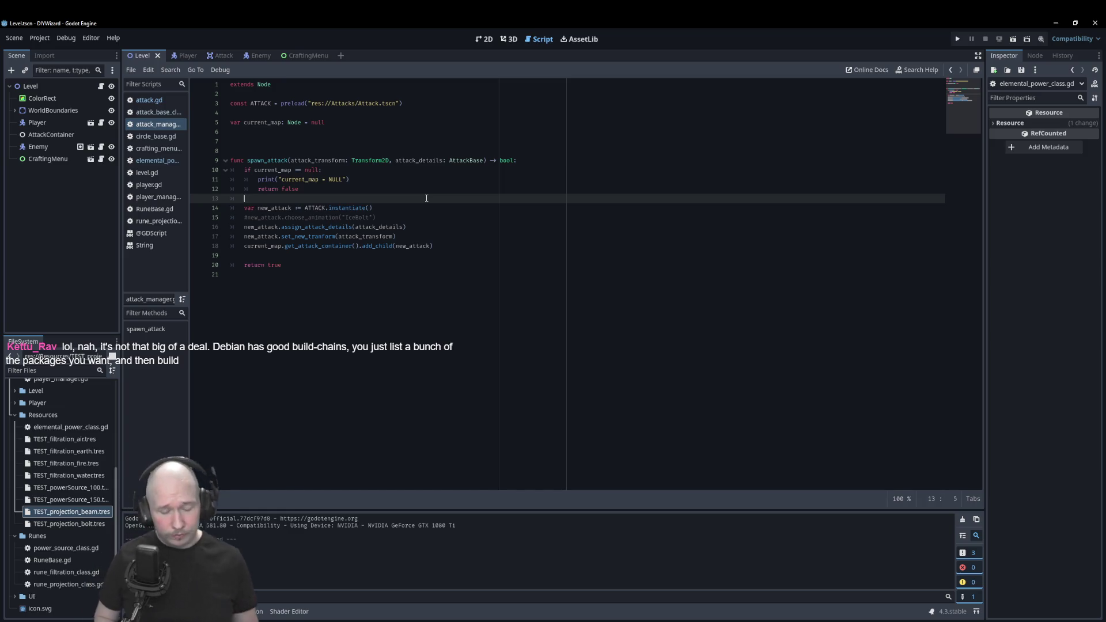
pyautogui.write('if ')
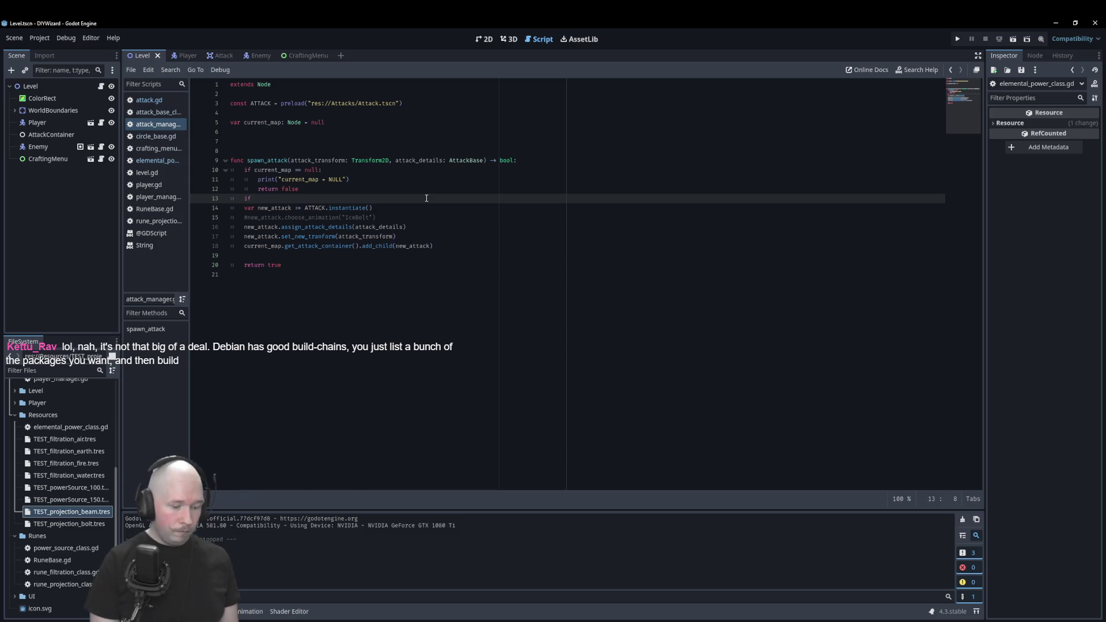
pyautogui.write('attack_details')
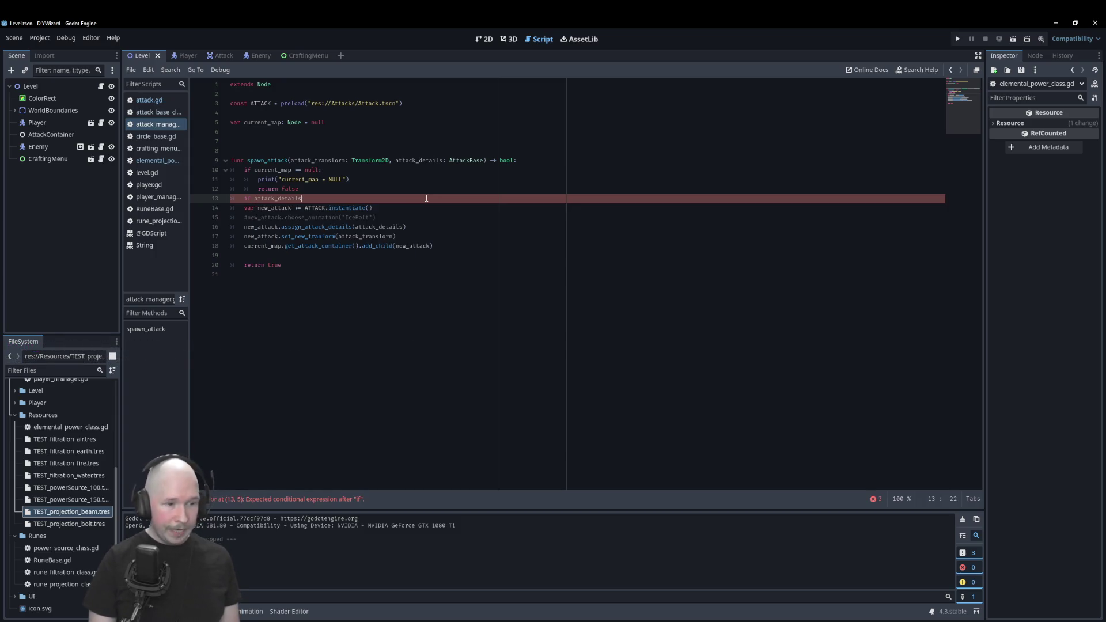
pyautogui.write('.damage.')
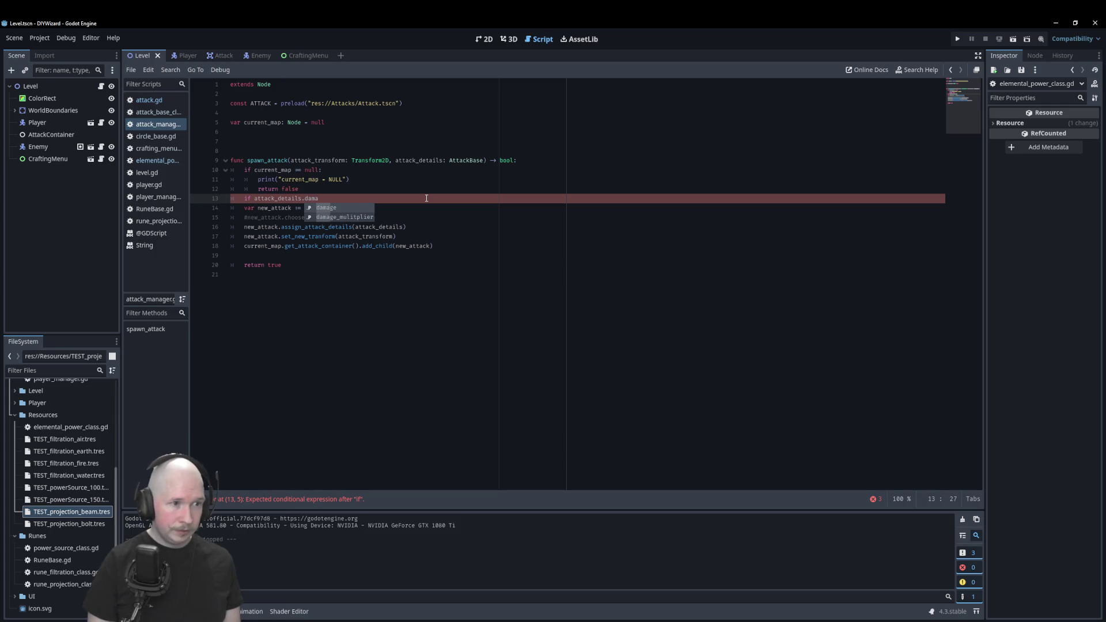
pyautogui.write('get>_')
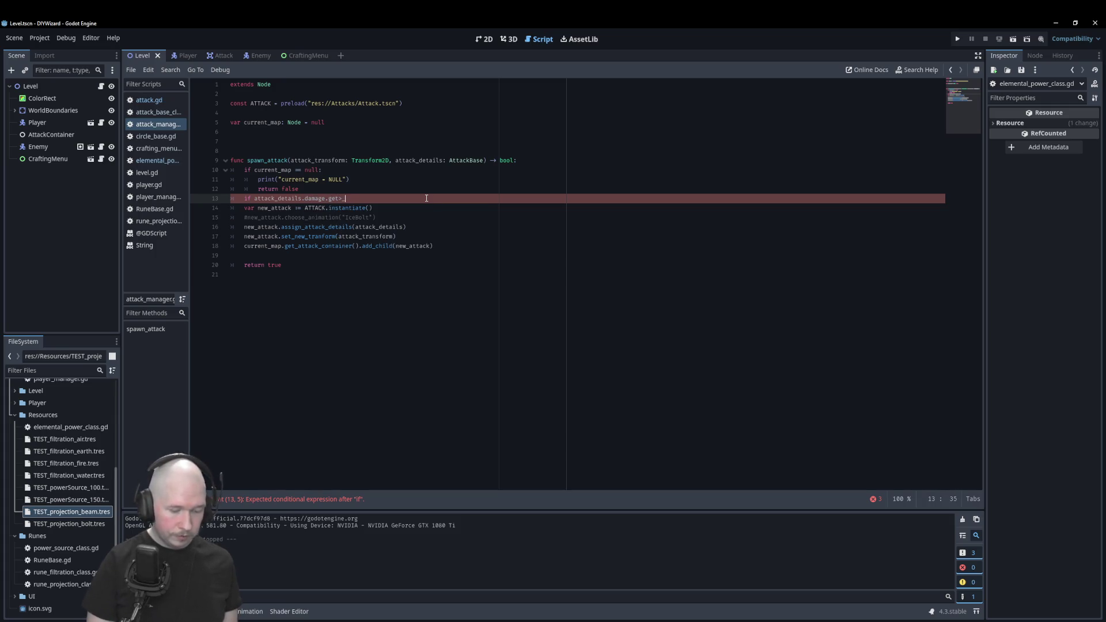
pyautogui.press('BackSpace')
pyautogui.press('BackSpace')
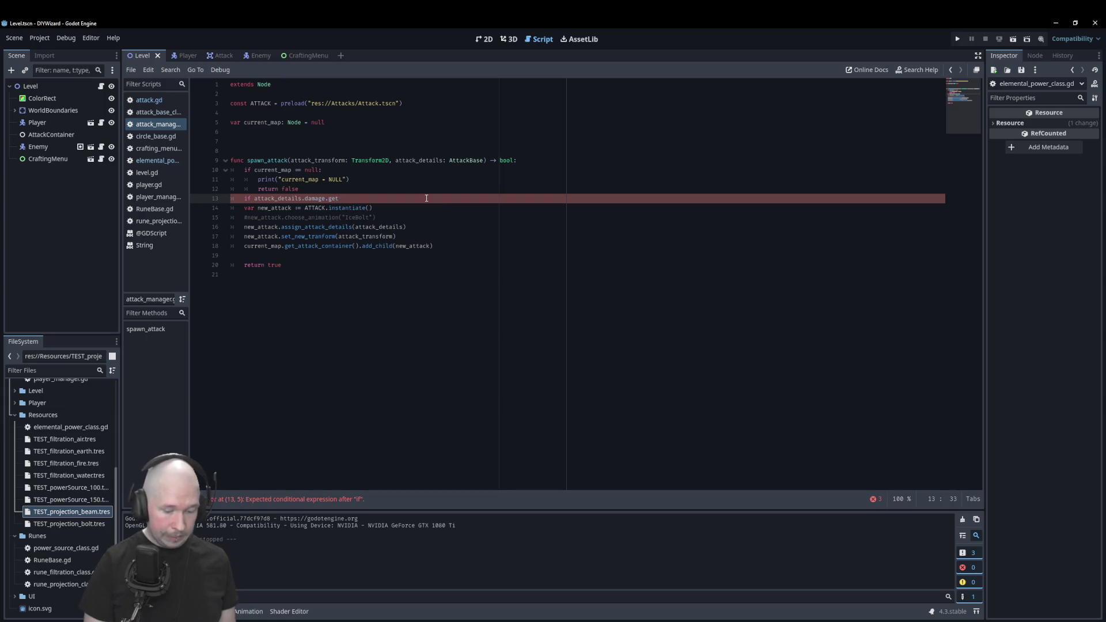
pyautogui.write('_tot')
pyautogui.press('Return')
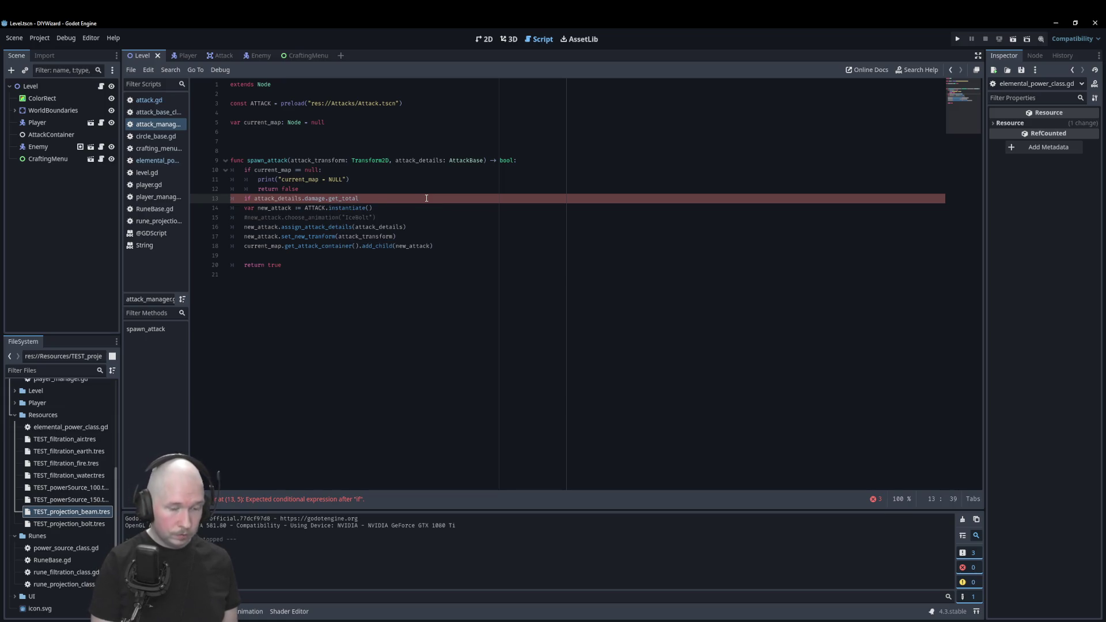
# Finish the condition as '<= 0.0' with a 'return true' body, then run the game.
pyautogui.press('Right')
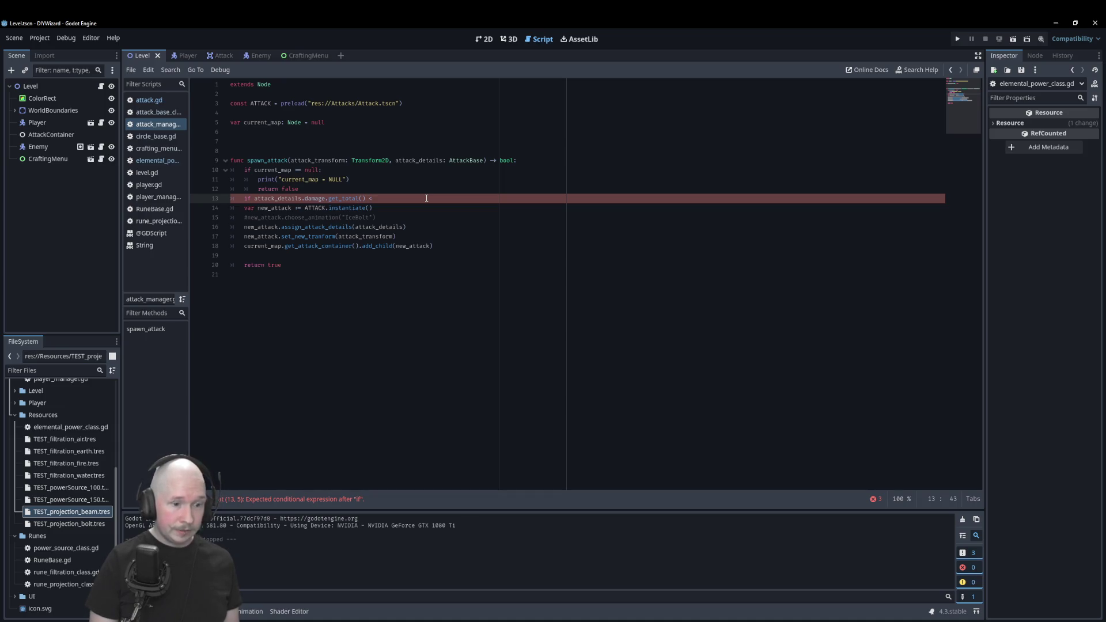
pyautogui.write('=')
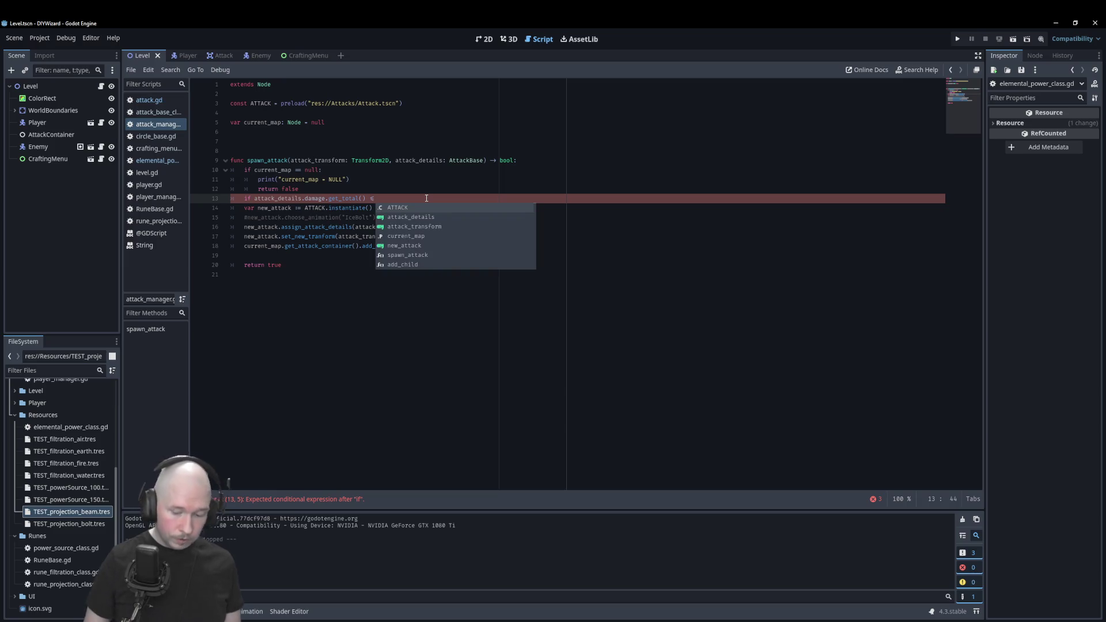
pyautogui.write('0.0')
pyautogui.press('Left')
pyautogui.press('Return')
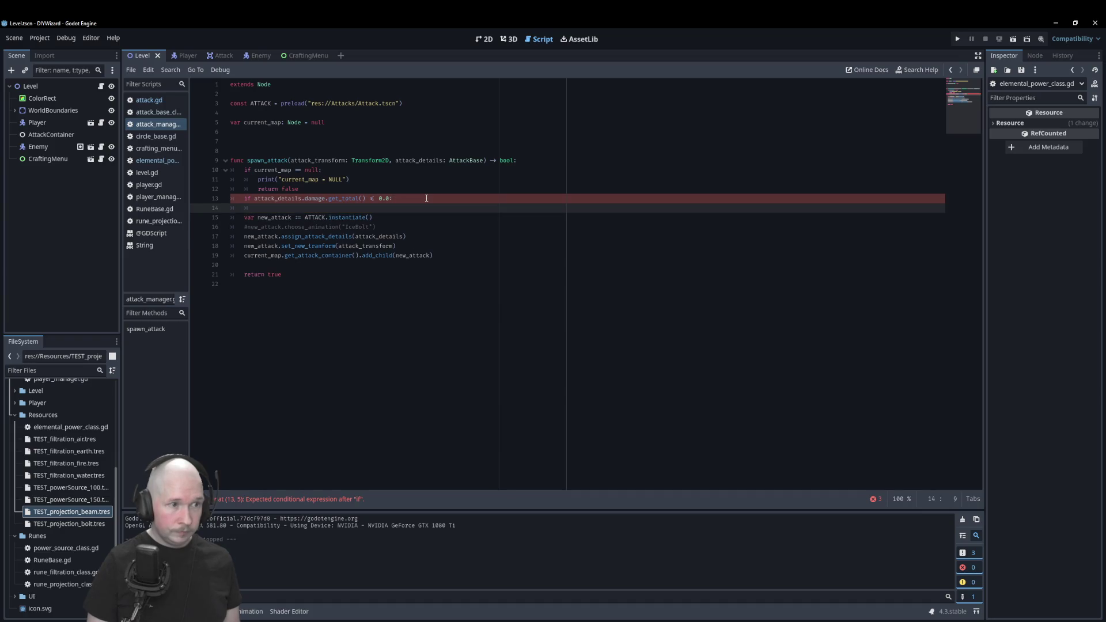
pyautogui.write('return')
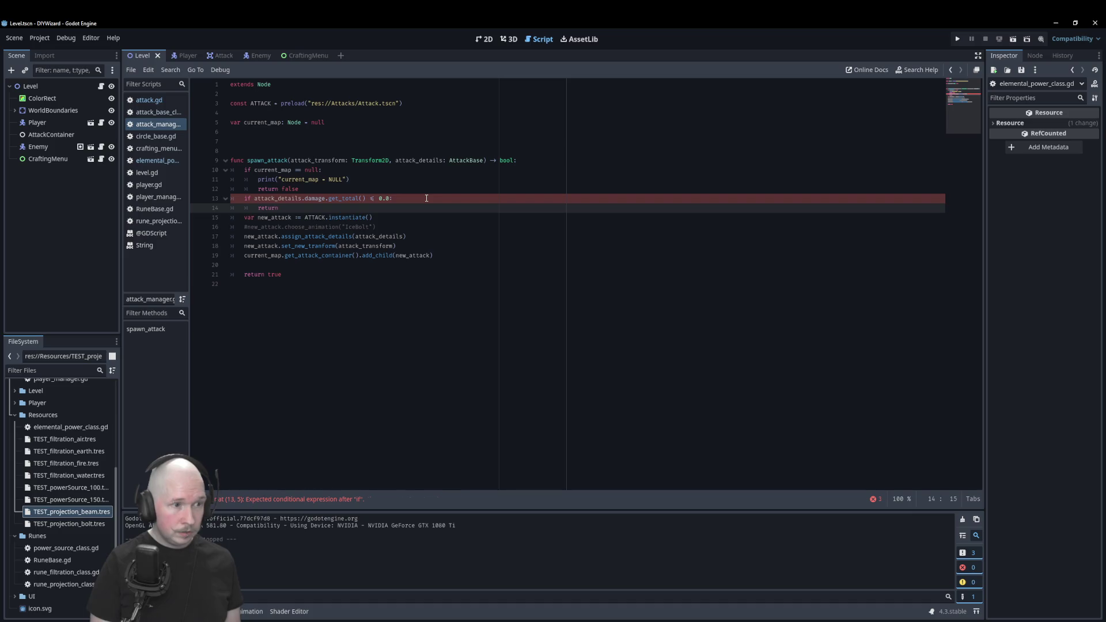
pyautogui.write(' true')
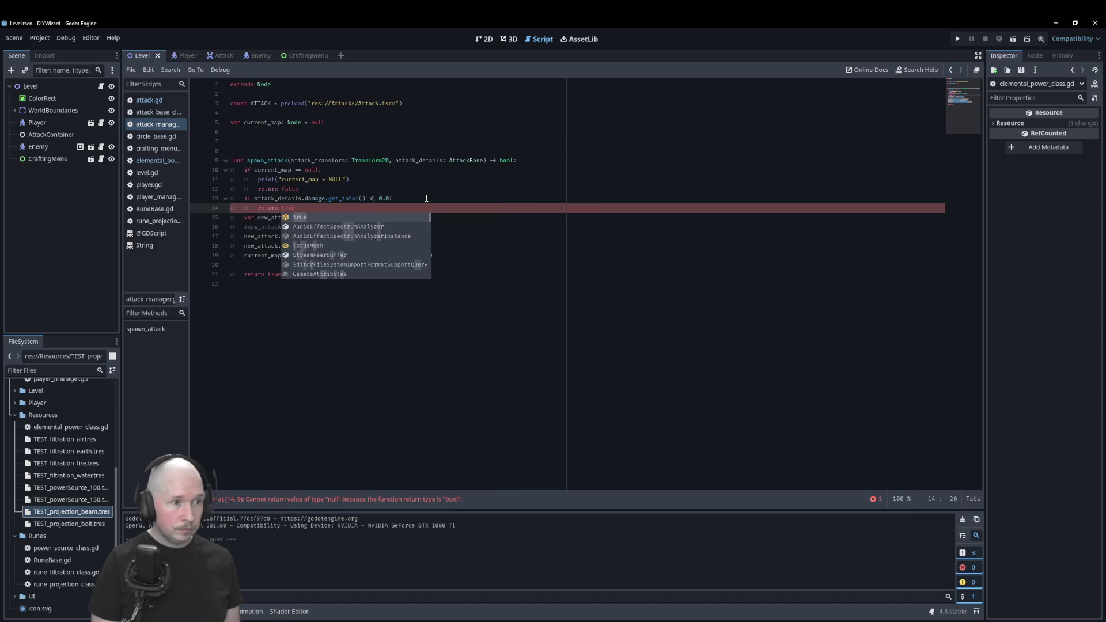
pyautogui.press('Escape')
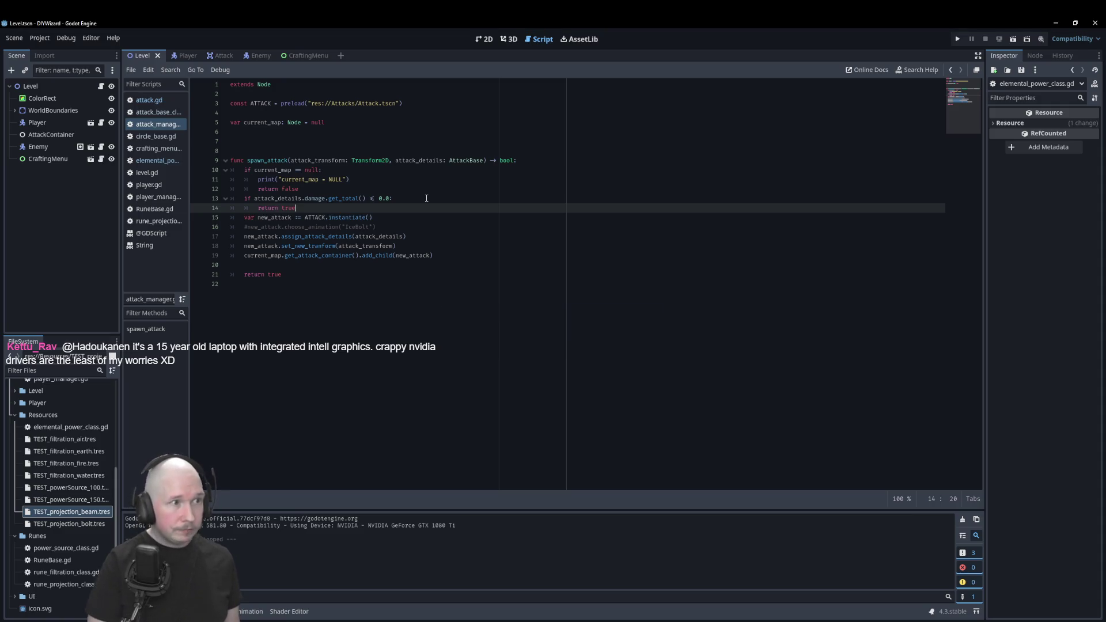
pyautogui.press('F5')
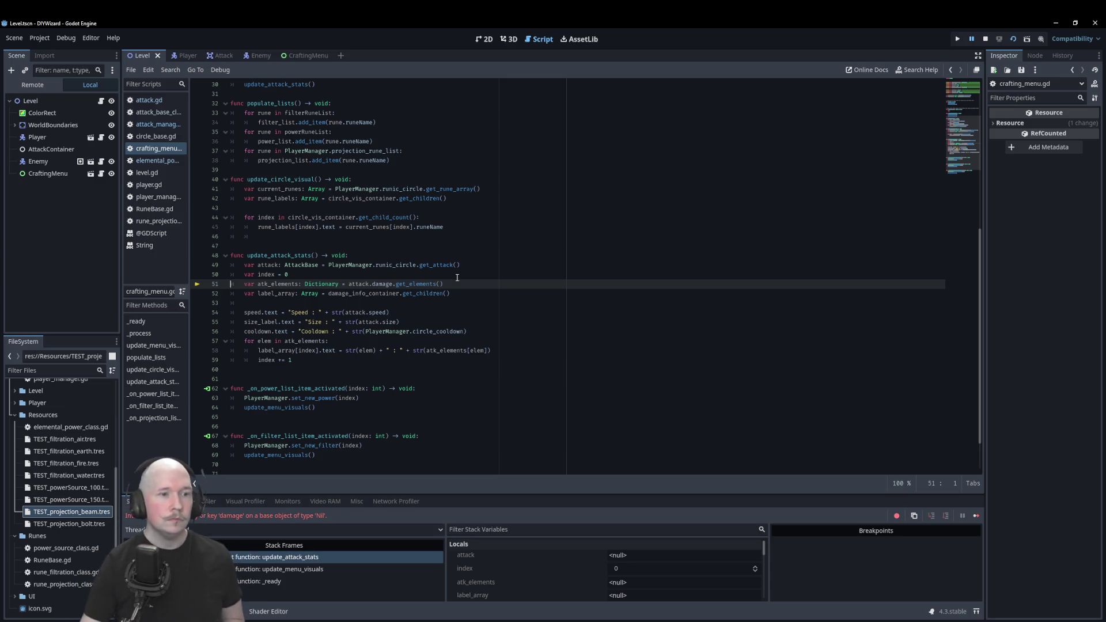
# Add an 'if attack:' line and move the atk_elements declaration above it.
pyautogui.click(380, 275)
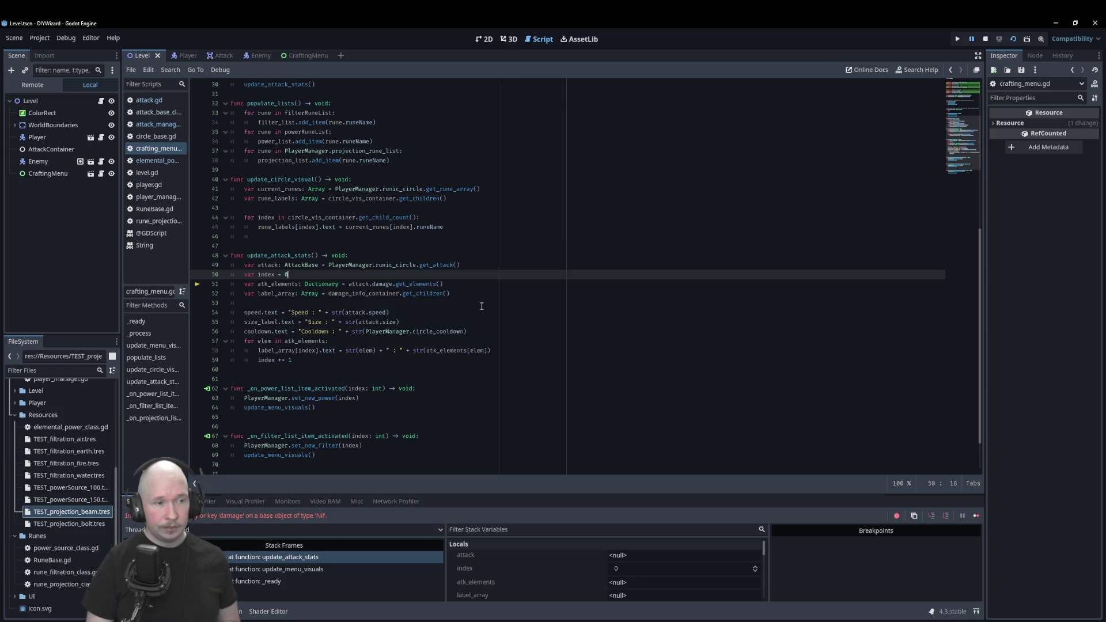
pyautogui.press('Return')
pyautogui.write('if ')
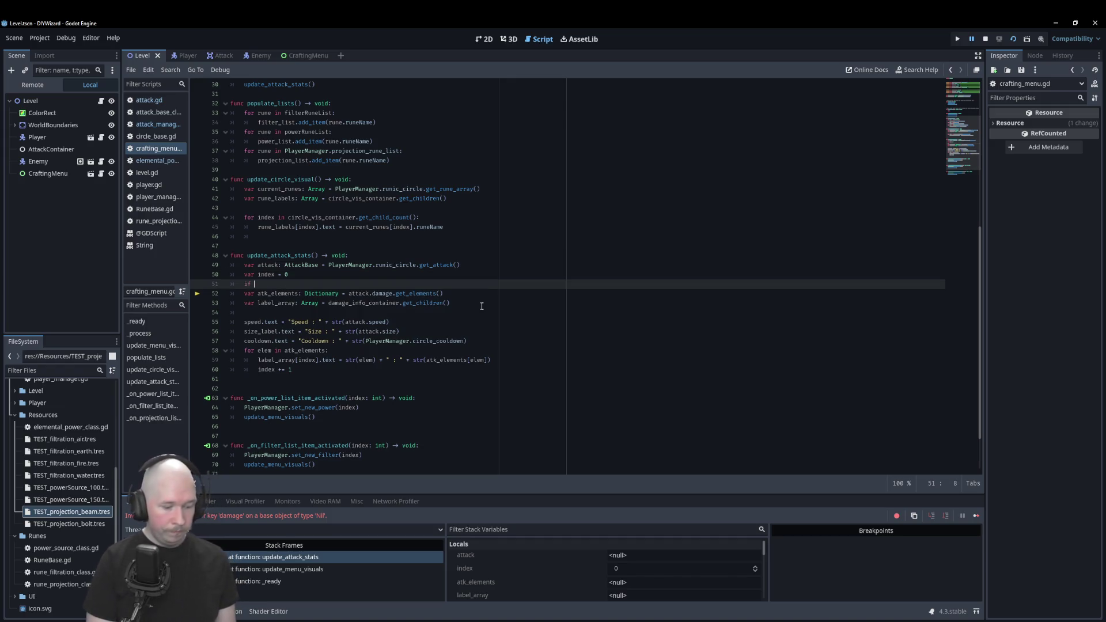
pyautogui.write('attack')
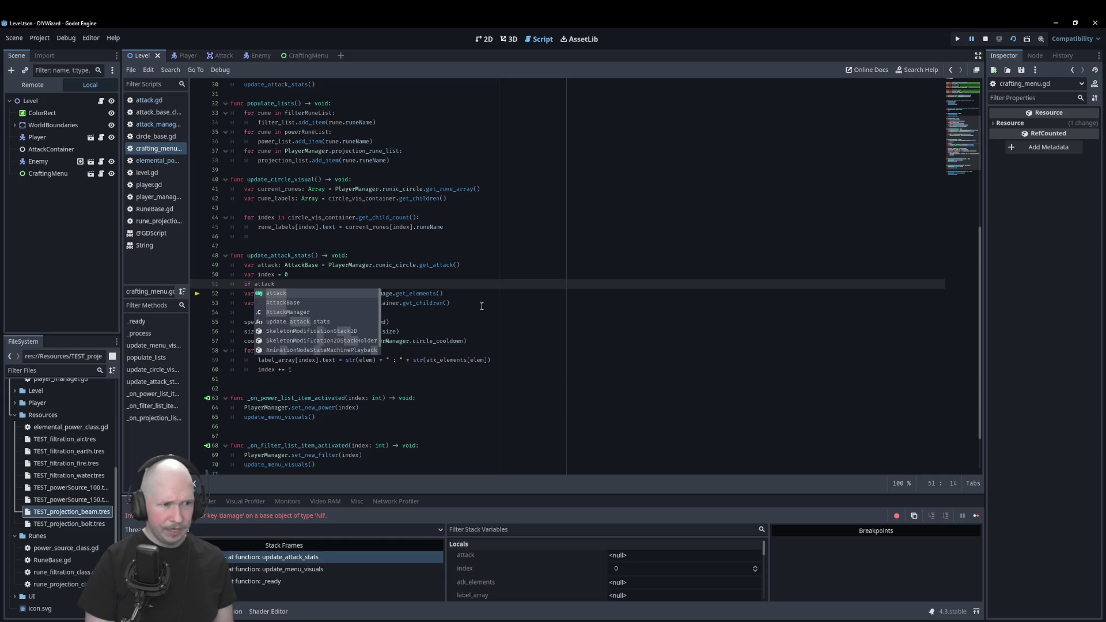
pyautogui.write(':')
pyautogui.press('Down')
pyautogui.press('Home')
pyautogui.press('Tab')
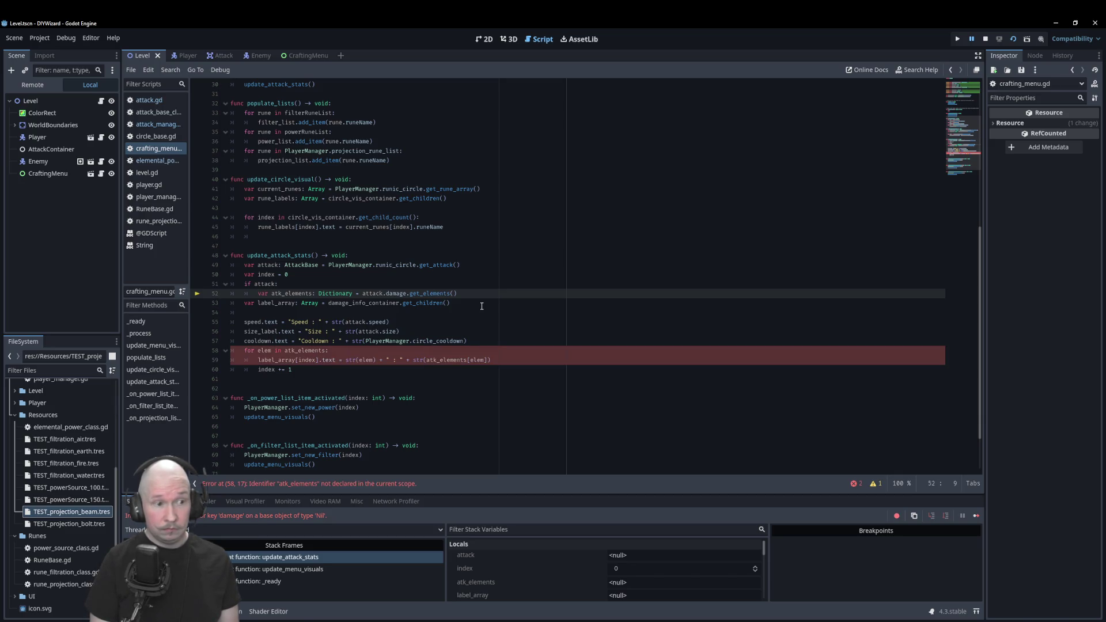
pyautogui.hotkey('shift', 'Tab')
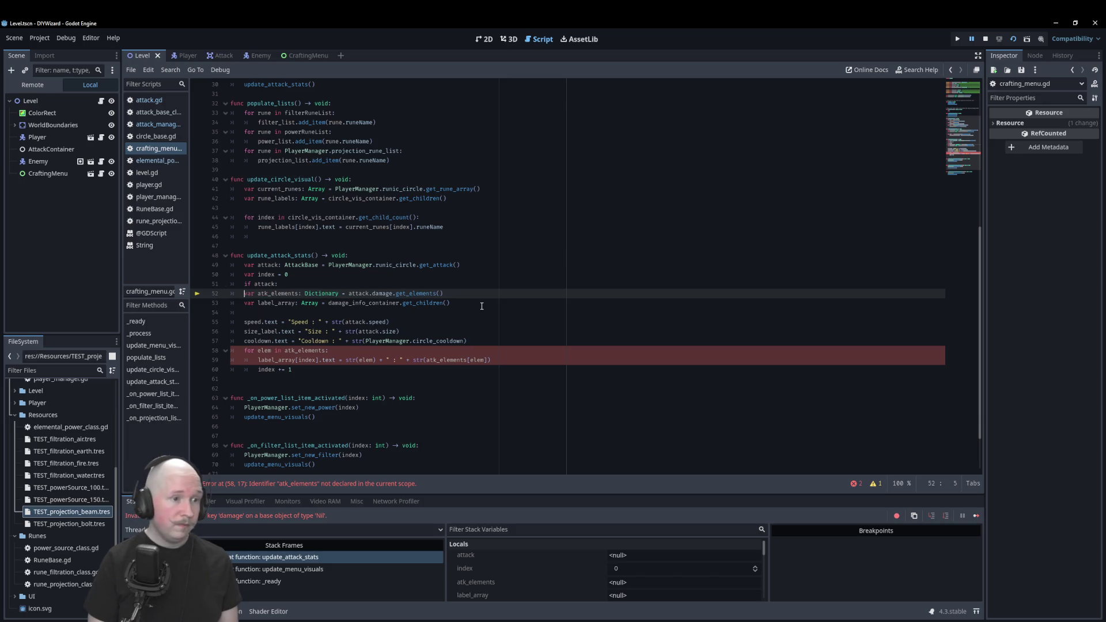
pyautogui.hotkey('alt', 'Up')
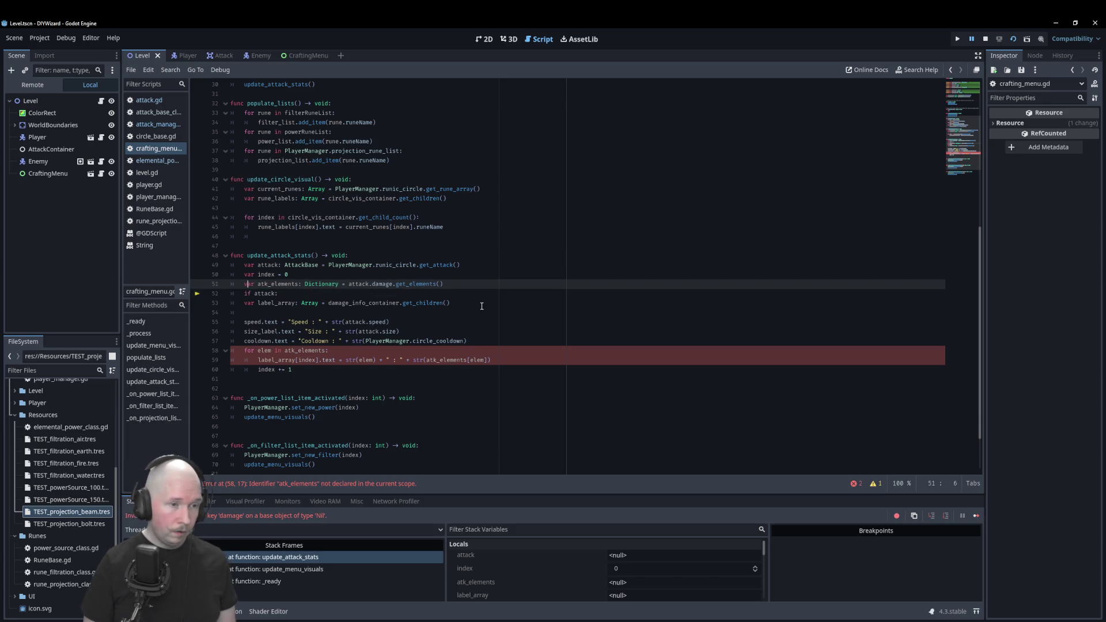
pyautogui.press('Right')
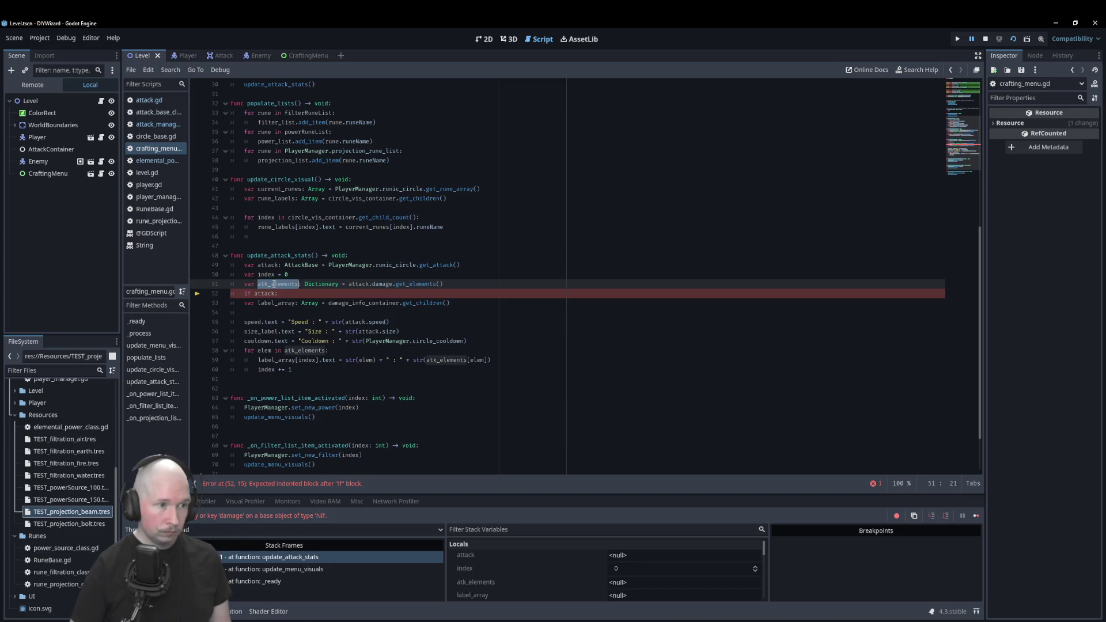
# Move the get_elements() assignment into the if block as 'atk_elements = attack.get_elements()'.
pyautogui.press('Down')
pyautogui.press('End')
pyautogui.press('Return')
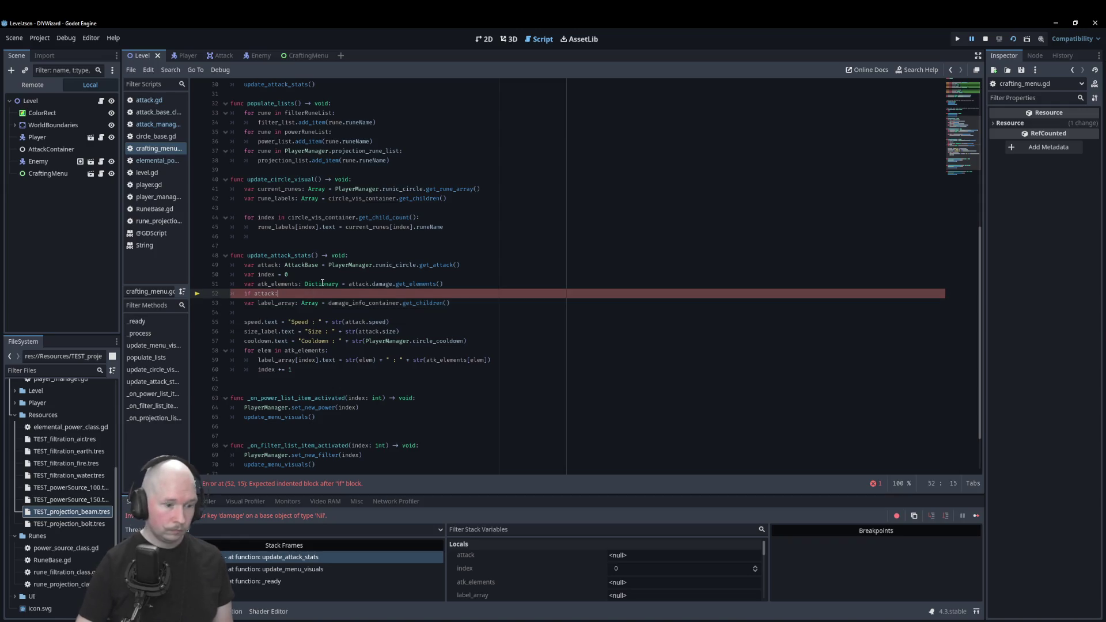
pyautogui.write('atk_elements')
pyautogui.moveTo(442, 284); pyautogui.dragTo(348, 286)
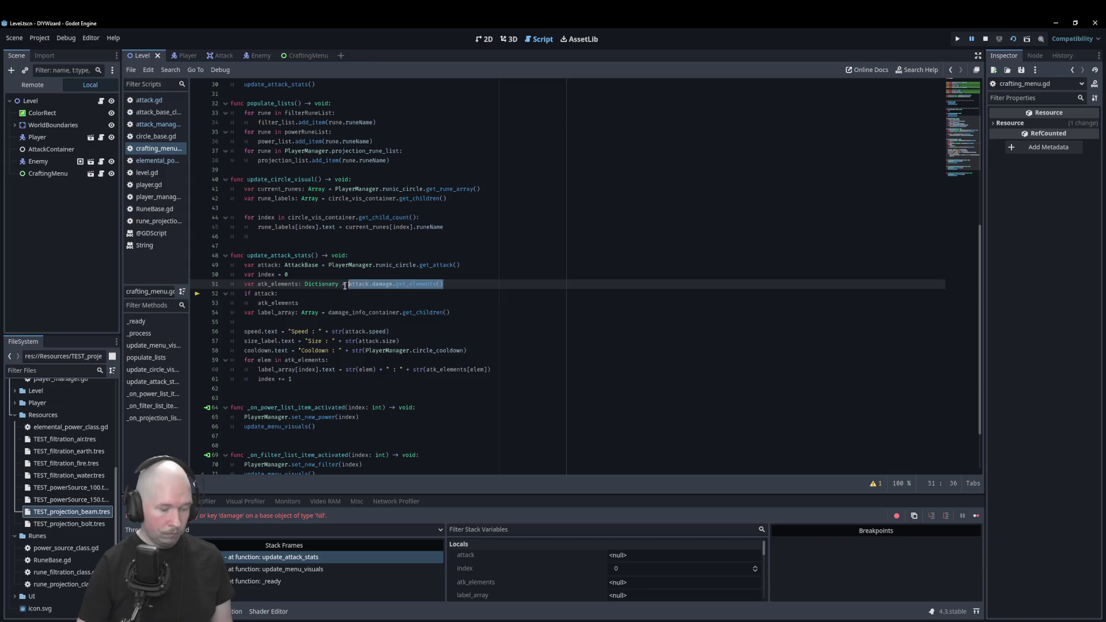
pyautogui.click(342, 286)
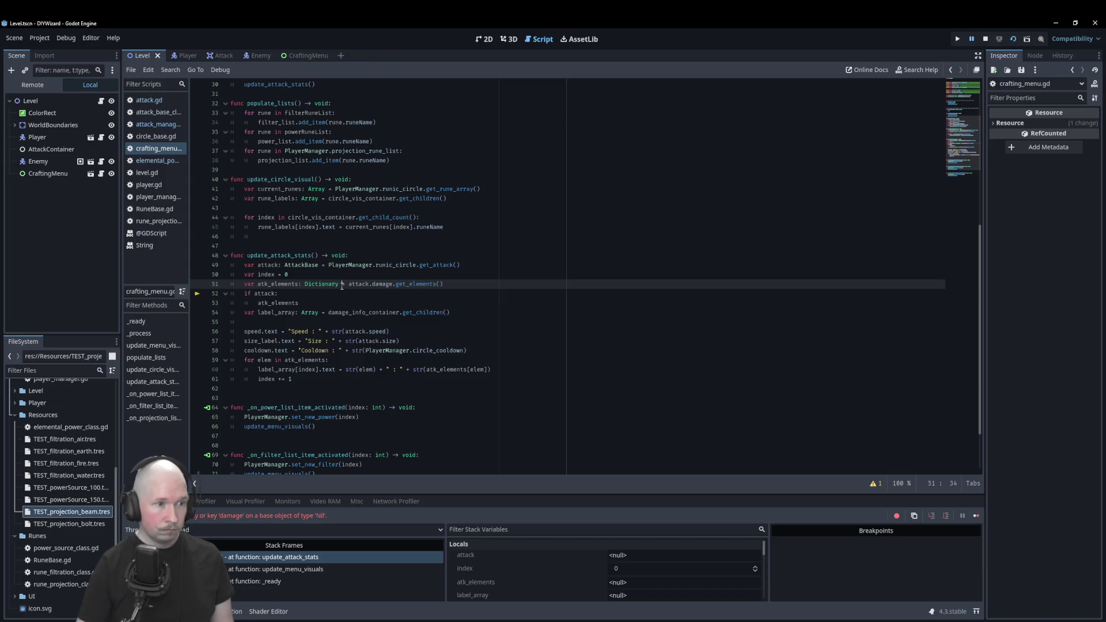
pyautogui.tripleClick(338, 286)
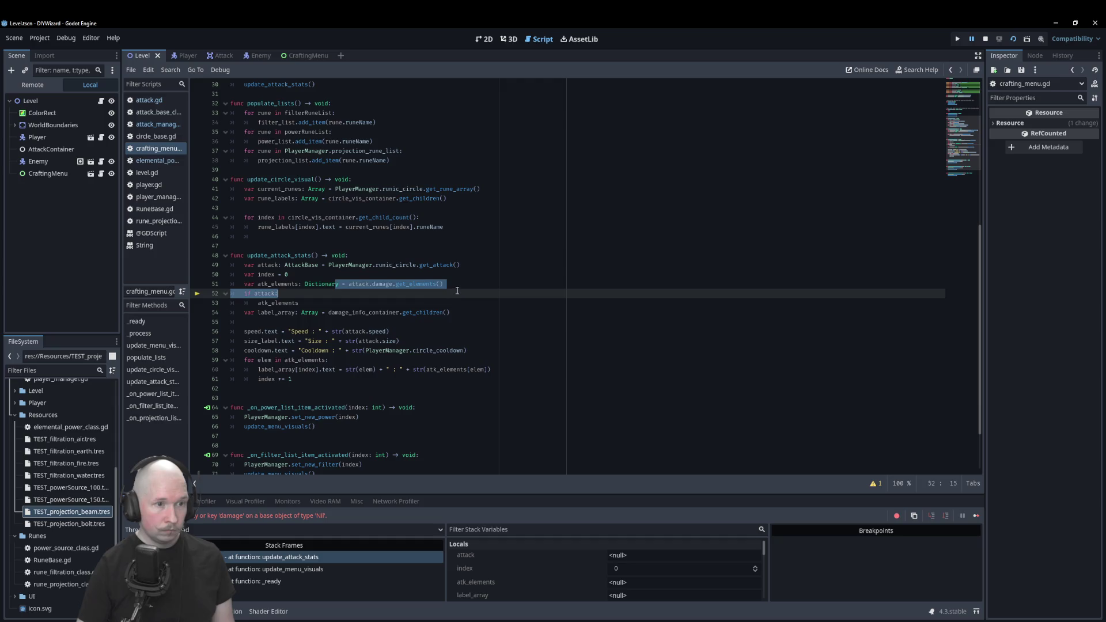
pyautogui.moveTo(337, 287); pyautogui.dragTo(339, 283)
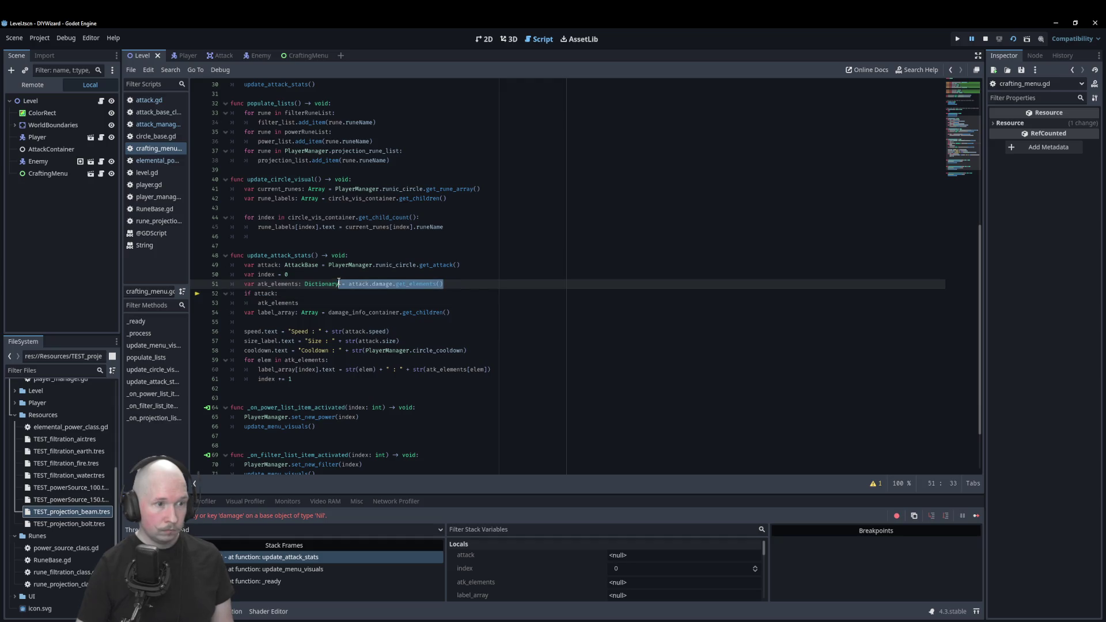
pyautogui.hotkey('ctrl', 'x')
pyautogui.click(380, 303)
pyautogui.hotkey('ctrl', 'v')
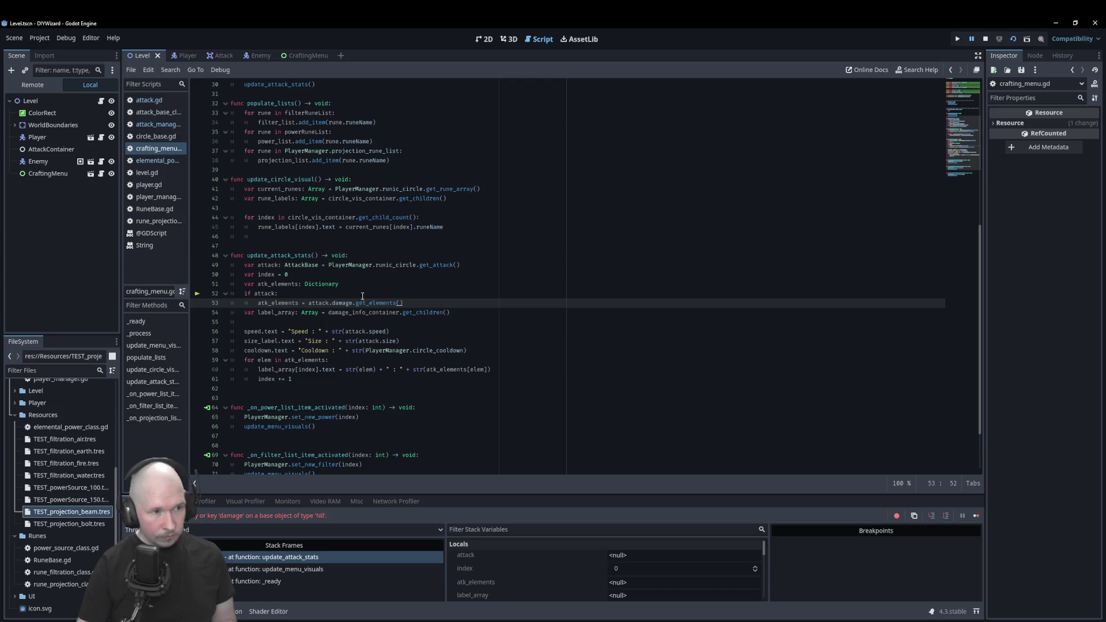
# Start an else: branch beginning with 'atk_elements ='.
pyautogui.doubleClick(271, 303)
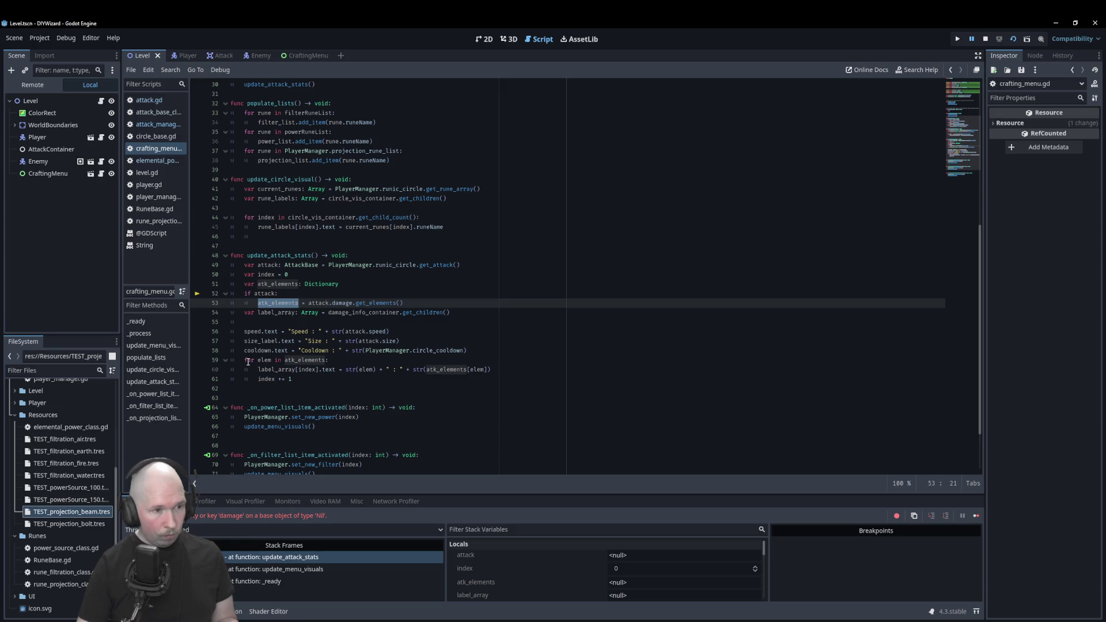
pyautogui.click(406, 300)
pyautogui.press('Return')
pyautogui.press('BackSpace')
pyautogui.write('elsel')
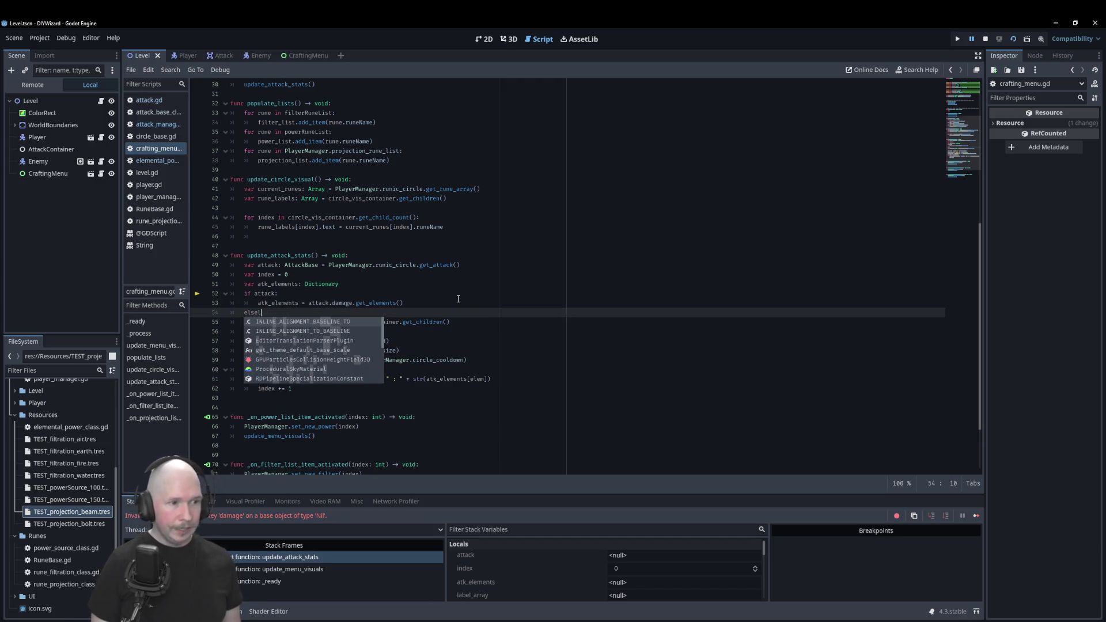
pyautogui.press('BackSpace')
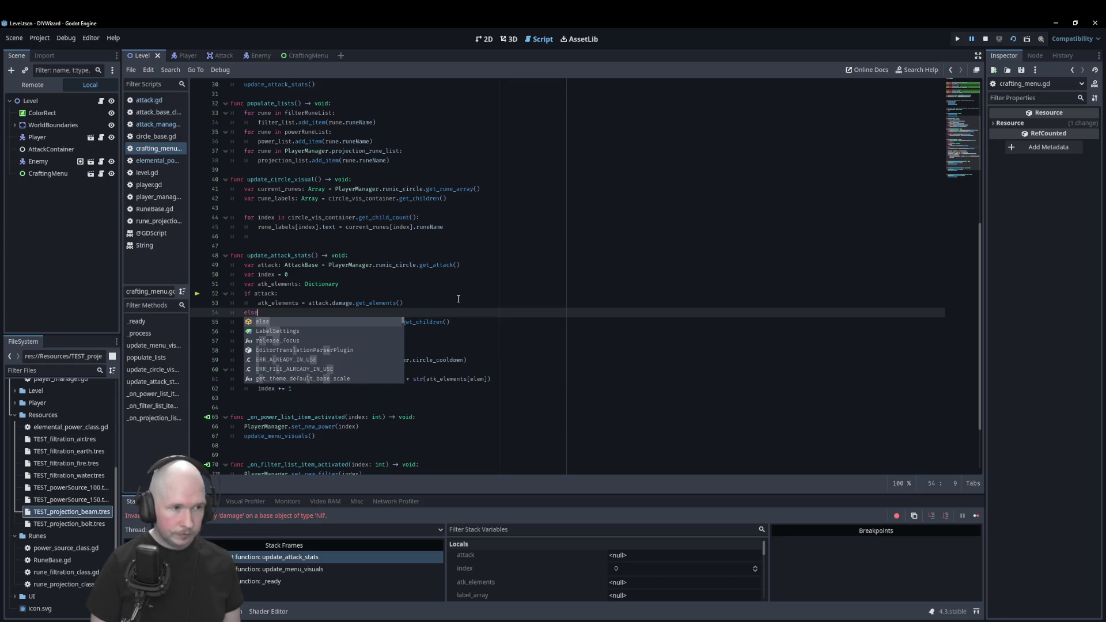
pyautogui.write(':')
pyautogui.press('Return')
pyautogui.write('atk')
pyautogui.press('Return')
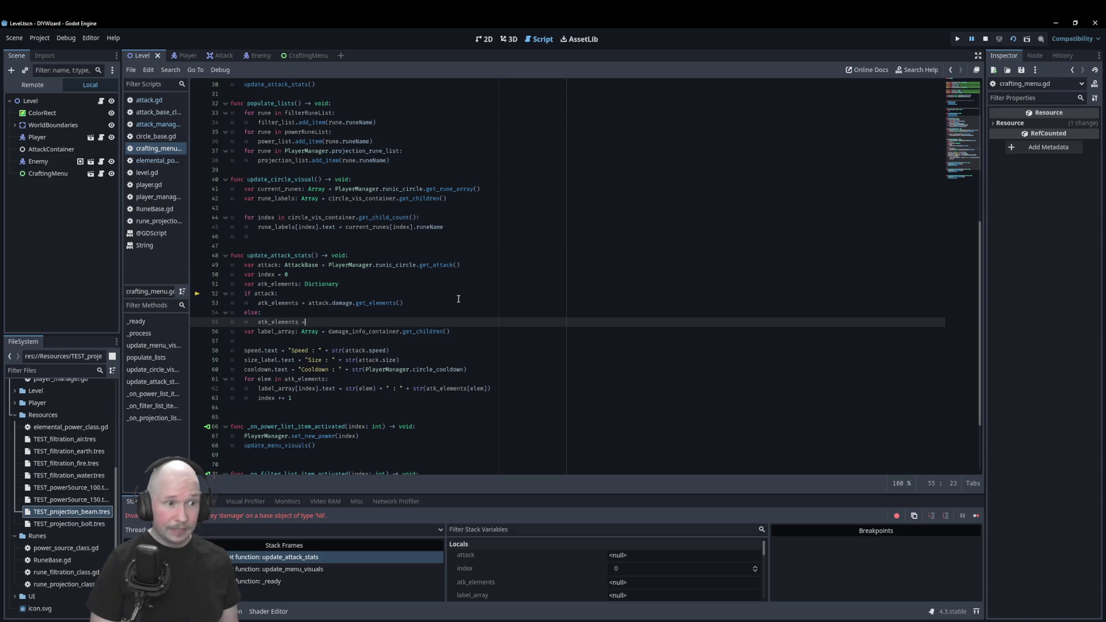
pyautogui.write('=')
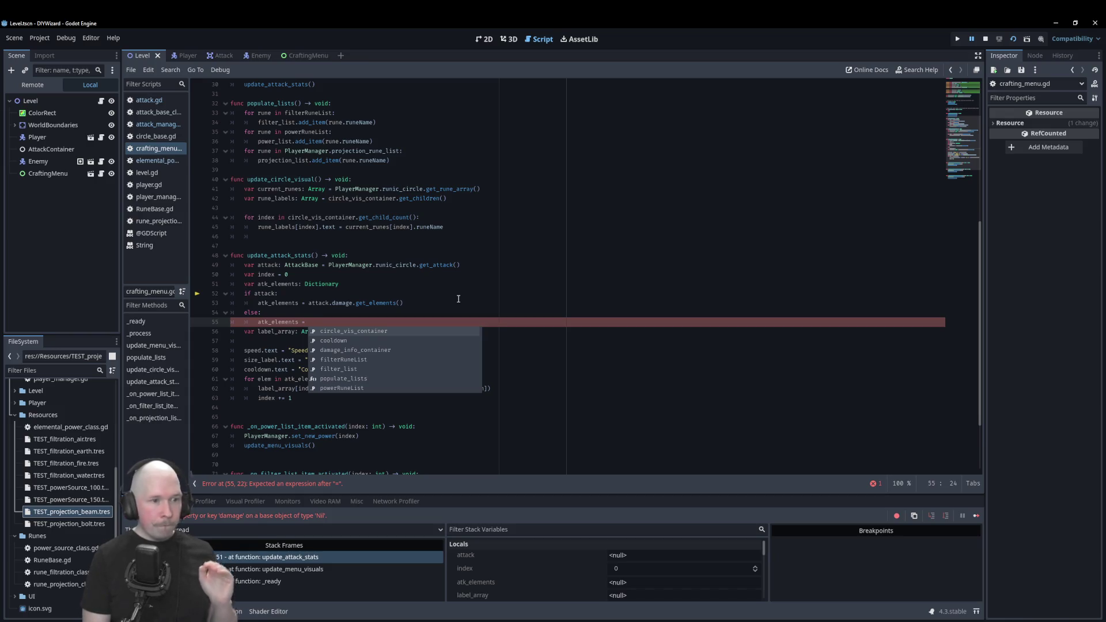
# Scroll through crafting_menu.gd, then view elemental_power.gd and its _elemental_power dictionary.
pyautogui.click(555, 275)
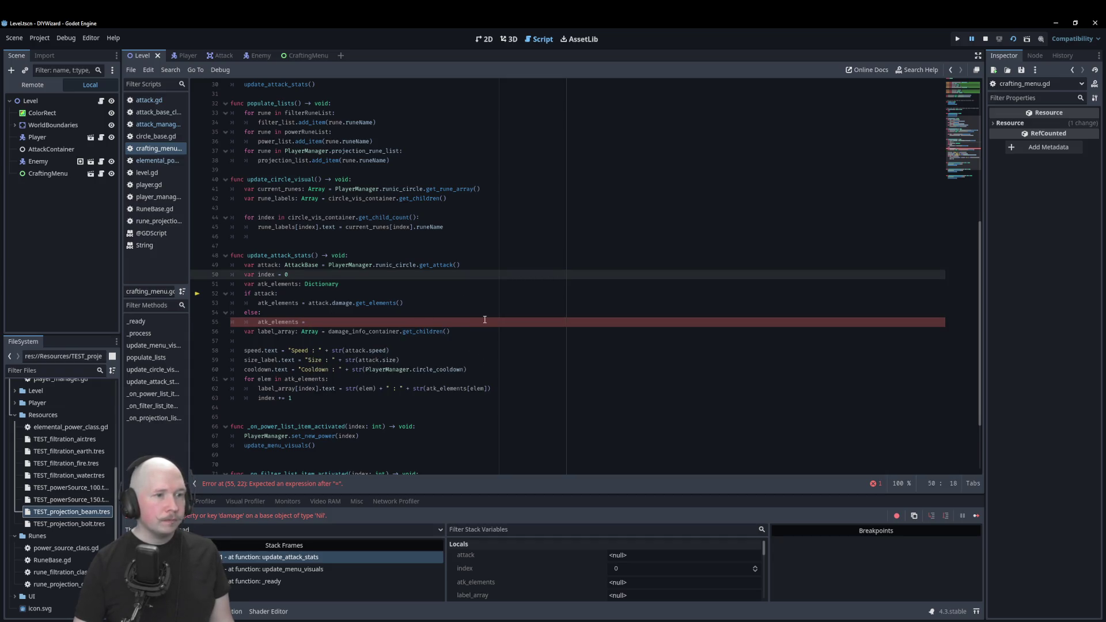
pyautogui.scroll(10, 486, 327)
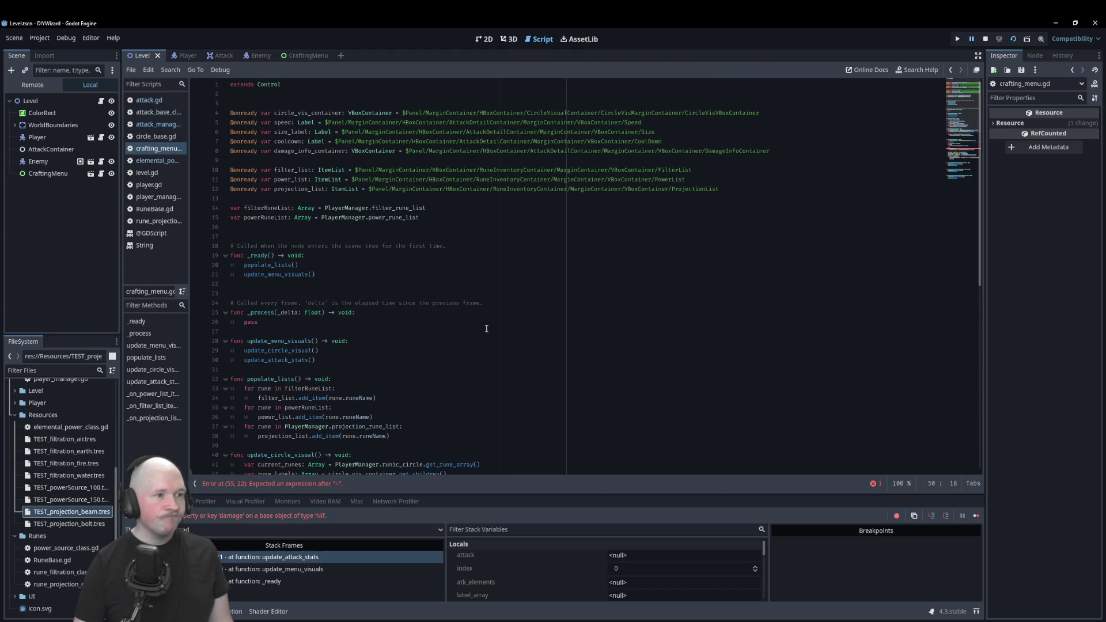
pyautogui.scroll(-3, 486, 328)
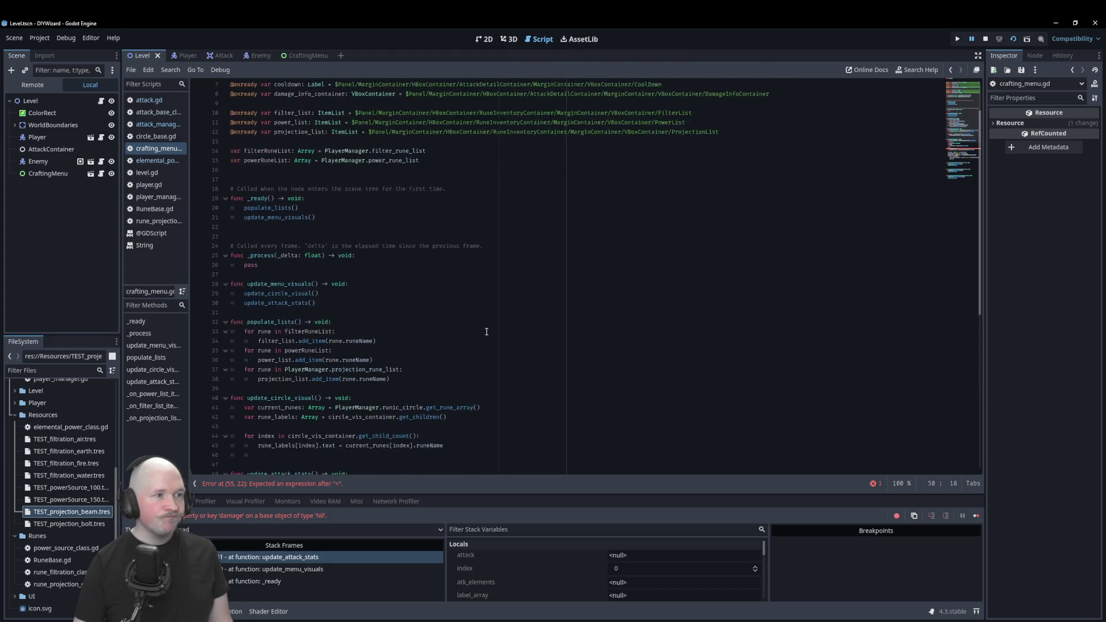
pyautogui.click(156, 160)
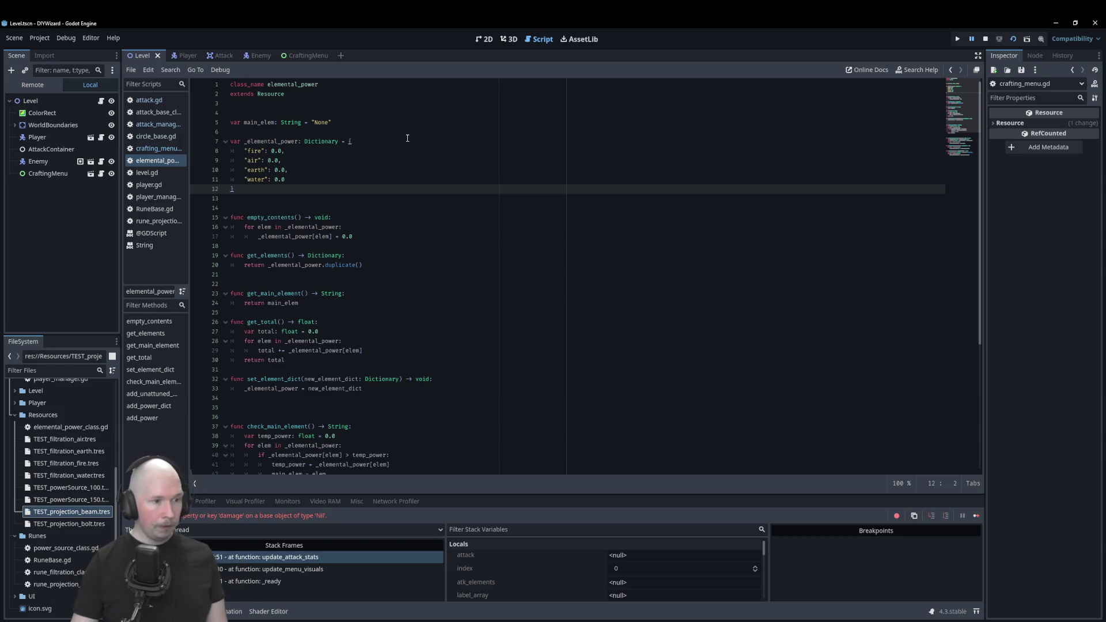
# Back in crafting_menu.gd, delete the unfinished else branch and its leftover blank line.
pyautogui.moveTo(256, 189)
pyautogui.mouseDown()
pyautogui.moveTo(216, 151)
pyautogui.moveTo(219, 134)
pyautogui.moveTo(256, 189)
pyautogui.mouseUp()
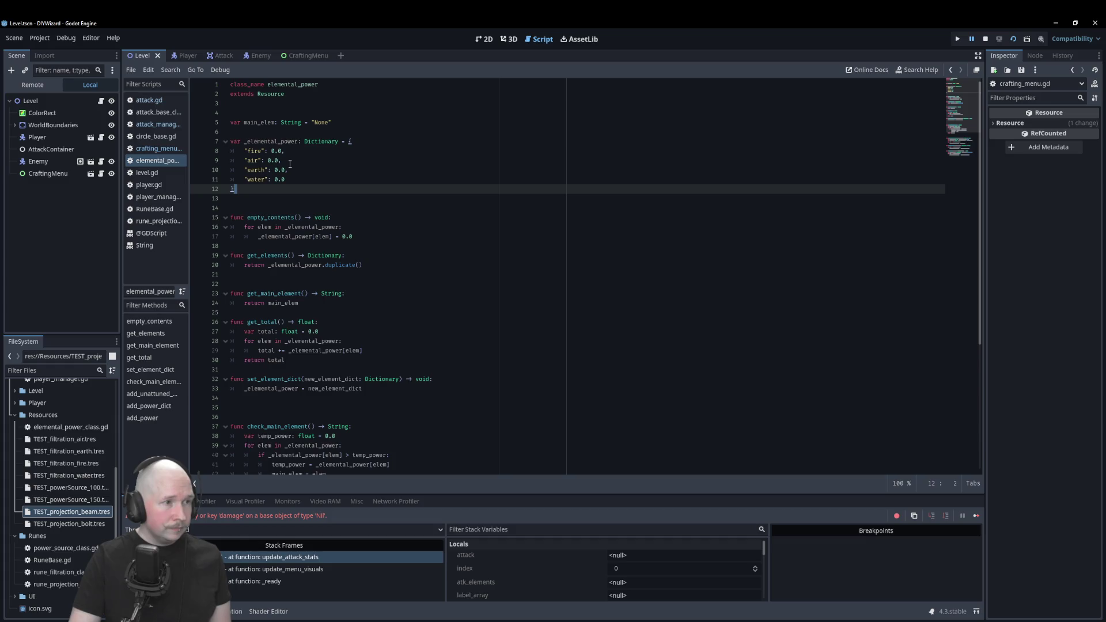
pyautogui.click(157, 150)
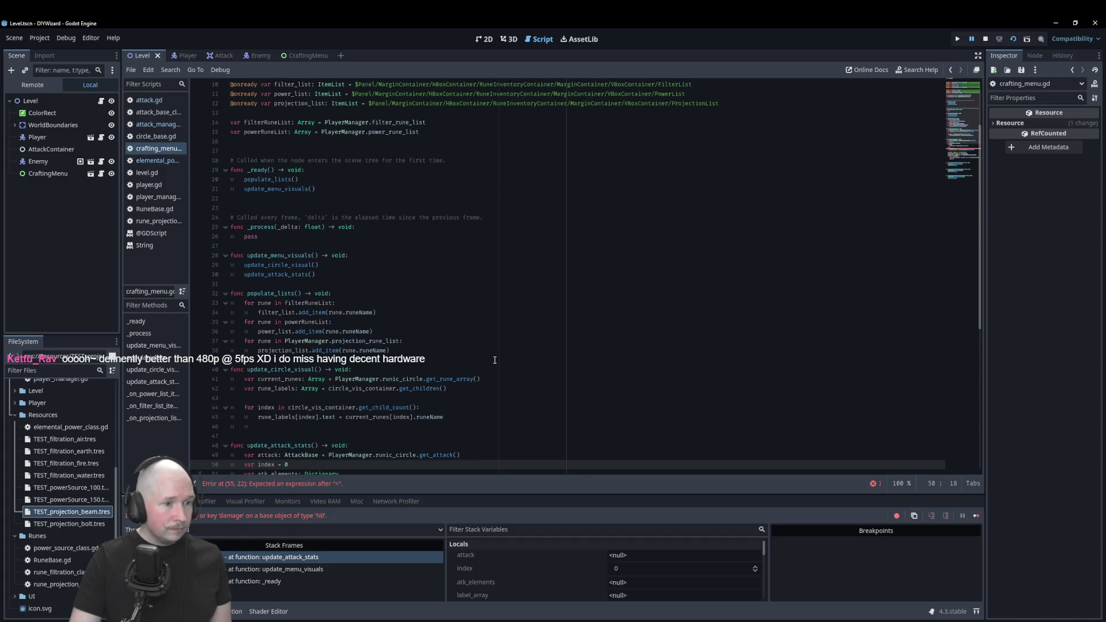
pyautogui.scroll(-5, 387, 340)
pyautogui.click(387, 339)
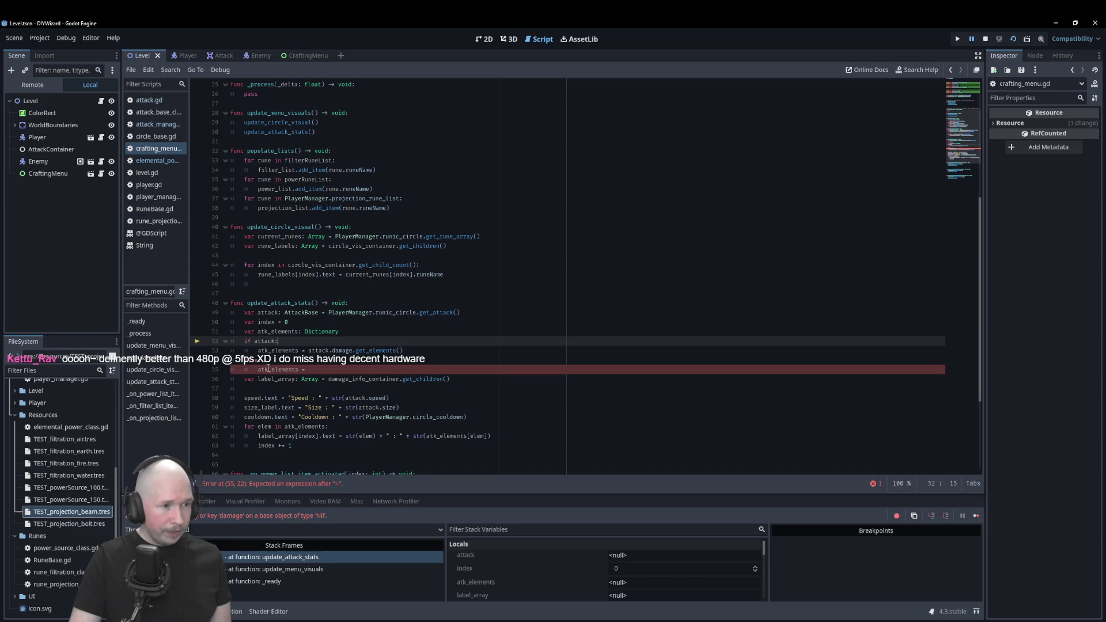
pyautogui.moveTo(319, 368); pyautogui.dragTo(218, 365)
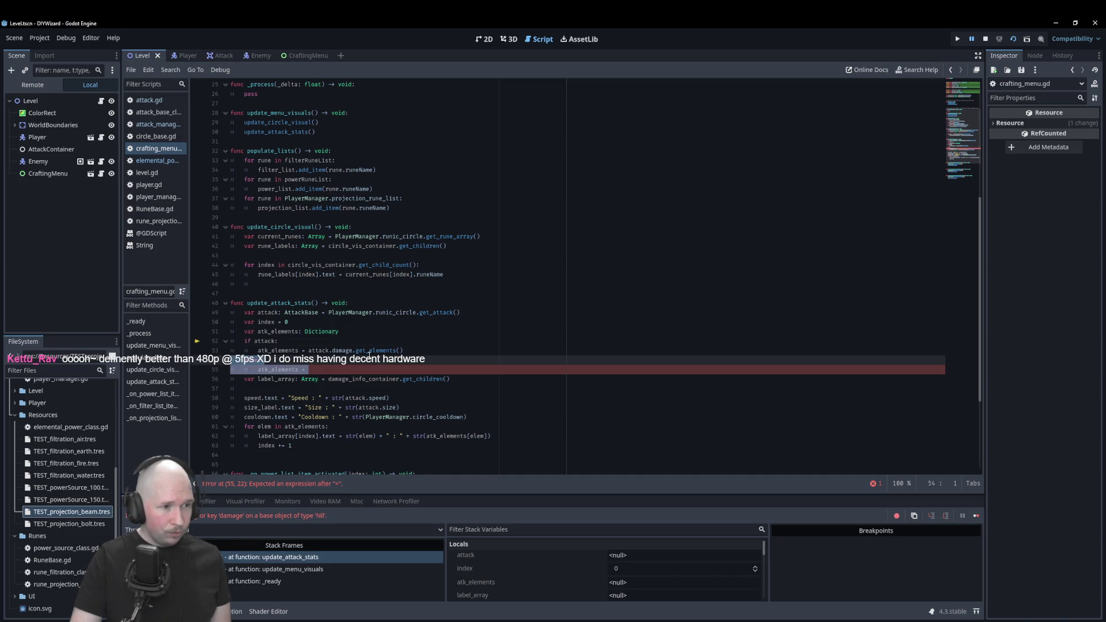
pyautogui.press('Delete')
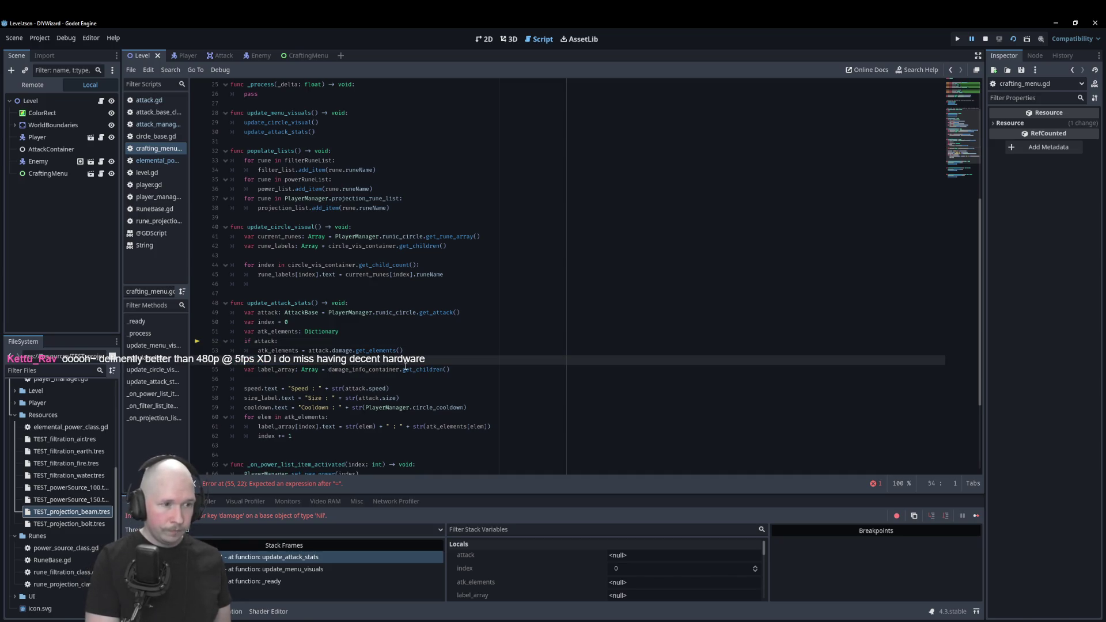
pyautogui.press('BackSpace')
# Save the script, stop the running game, and relaunch it.
pyautogui.hotkey('ctrl', 's')
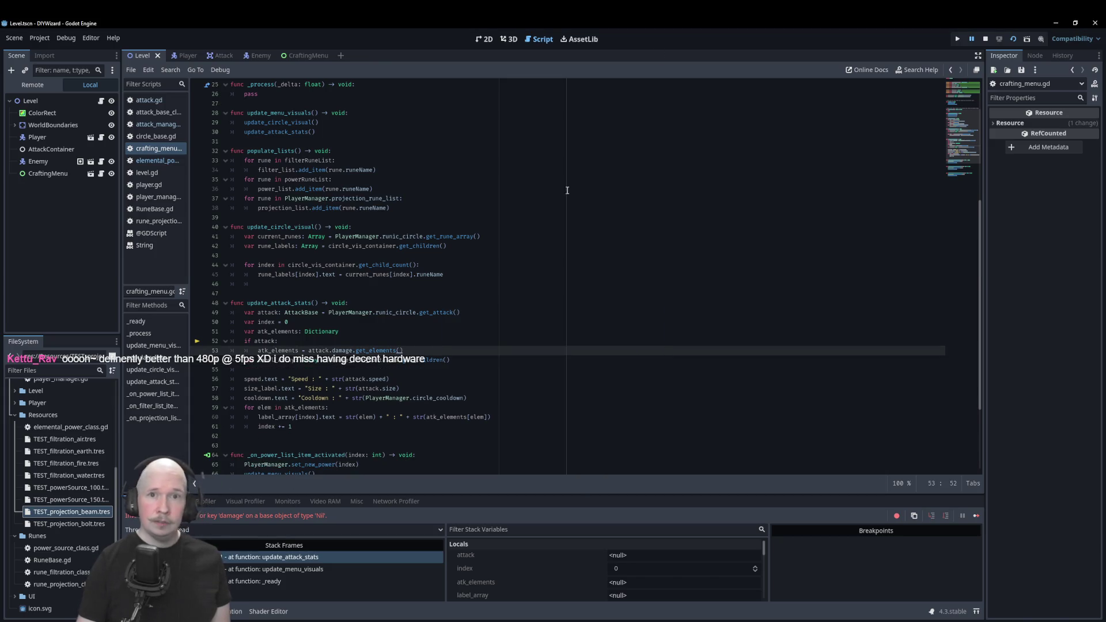
pyautogui.press('F8')
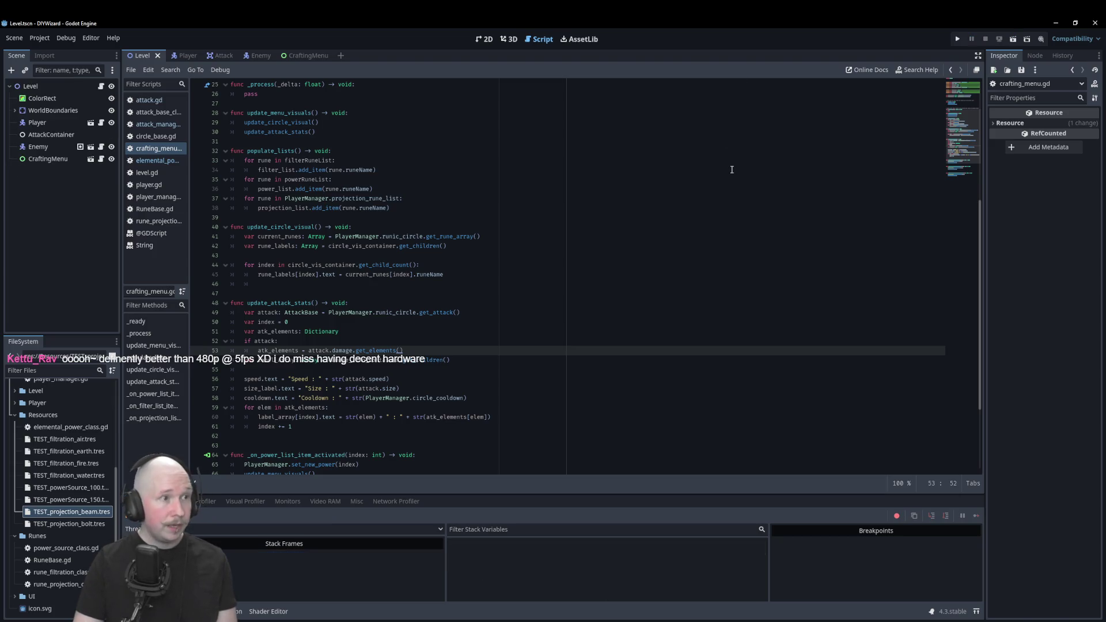
pyautogui.press('F5')
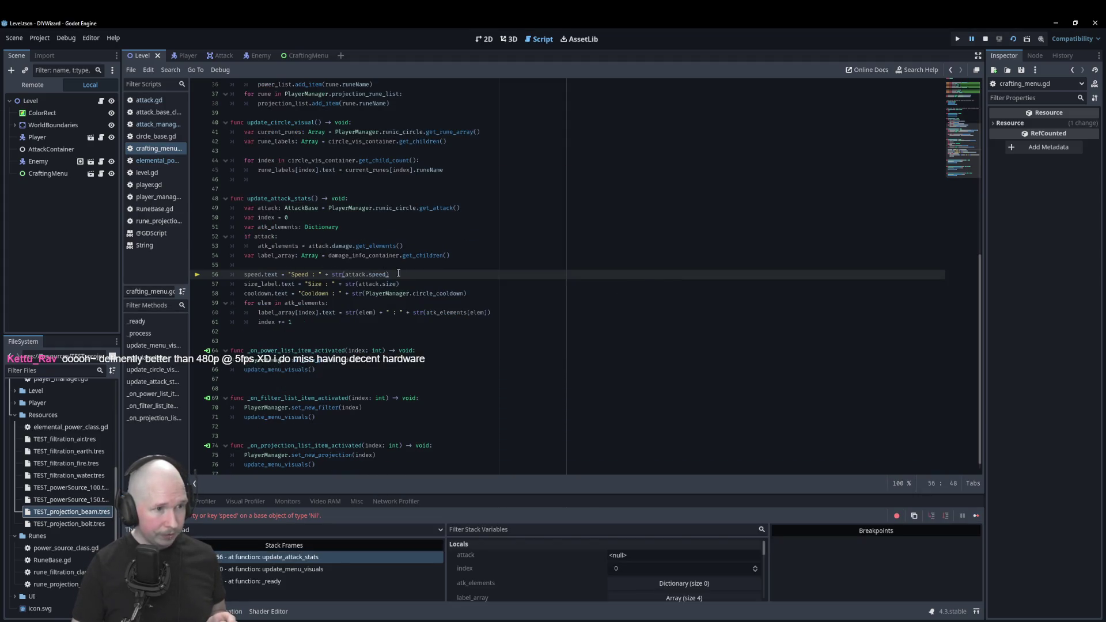
# Move label_array above 'if attack:' and indent the speed, size, cooldown and element updates under it.
pyautogui.moveTo(263, 235)
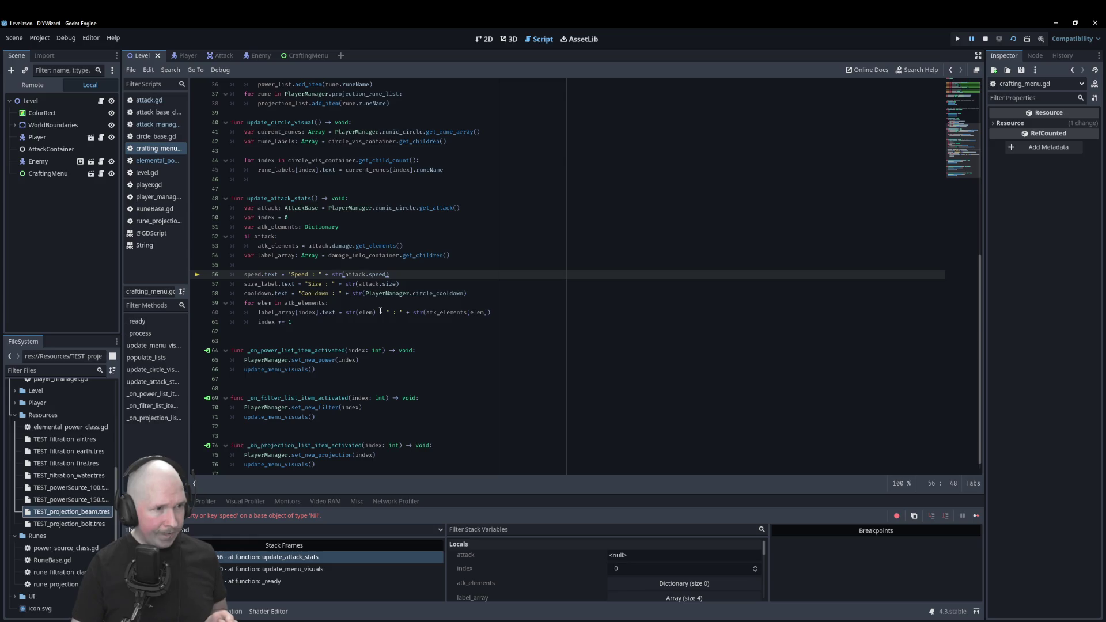
pyautogui.moveTo(272, 205)
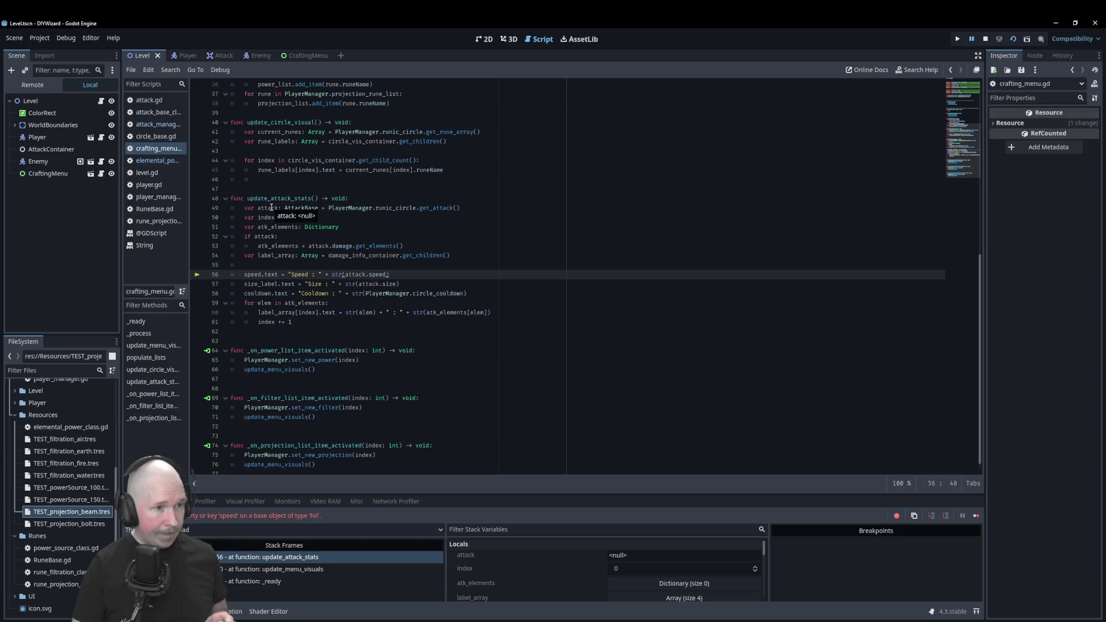
pyautogui.click(247, 255)
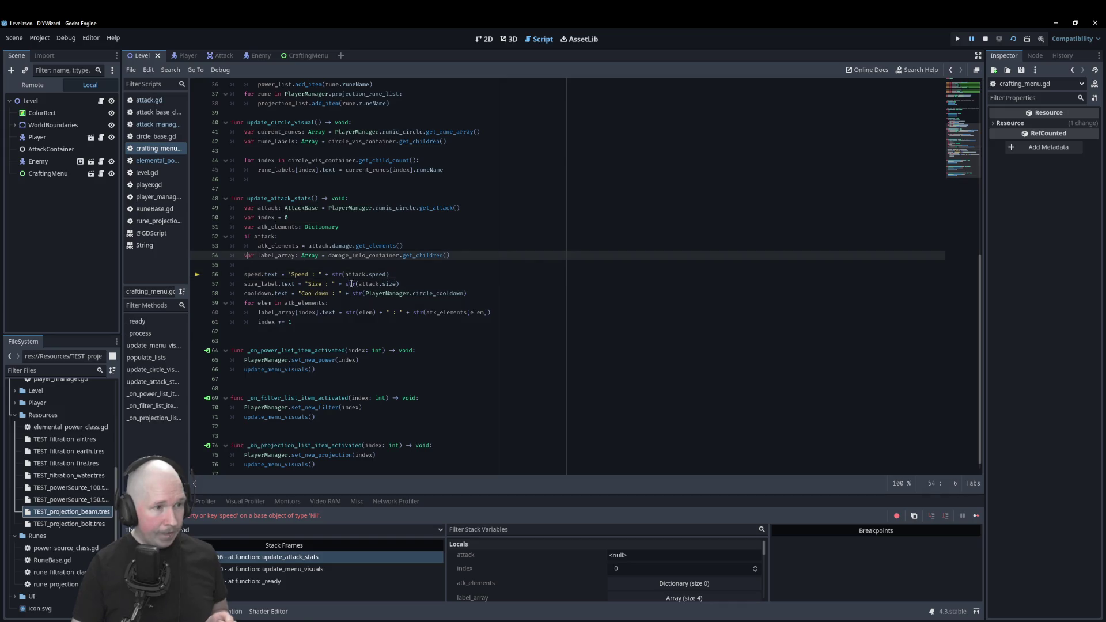
pyautogui.press('Left')
pyautogui.hotkey('alt', 'Up')
pyautogui.hotkey('alt', 'Up')
pyautogui.press('Down')
pyautogui.press('Down')
pyautogui.press('Down')
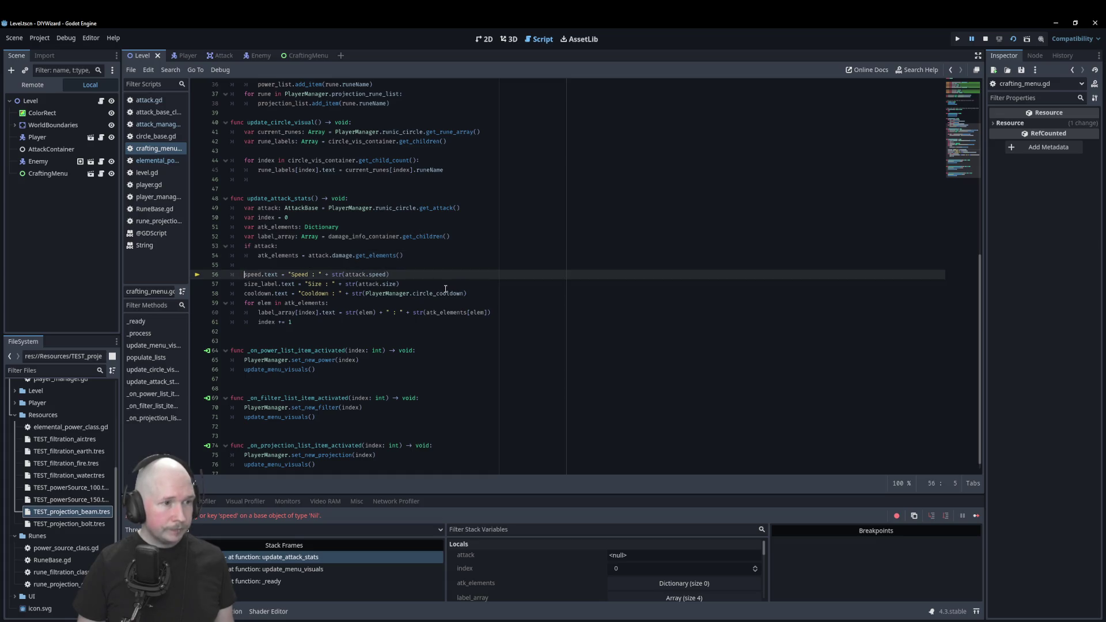
pyautogui.hotkey('shift', 'alt', 'Down')
pyautogui.hotkey('shift', 'alt', 'Down')
pyautogui.hotkey('shift', 'alt', 'Down')
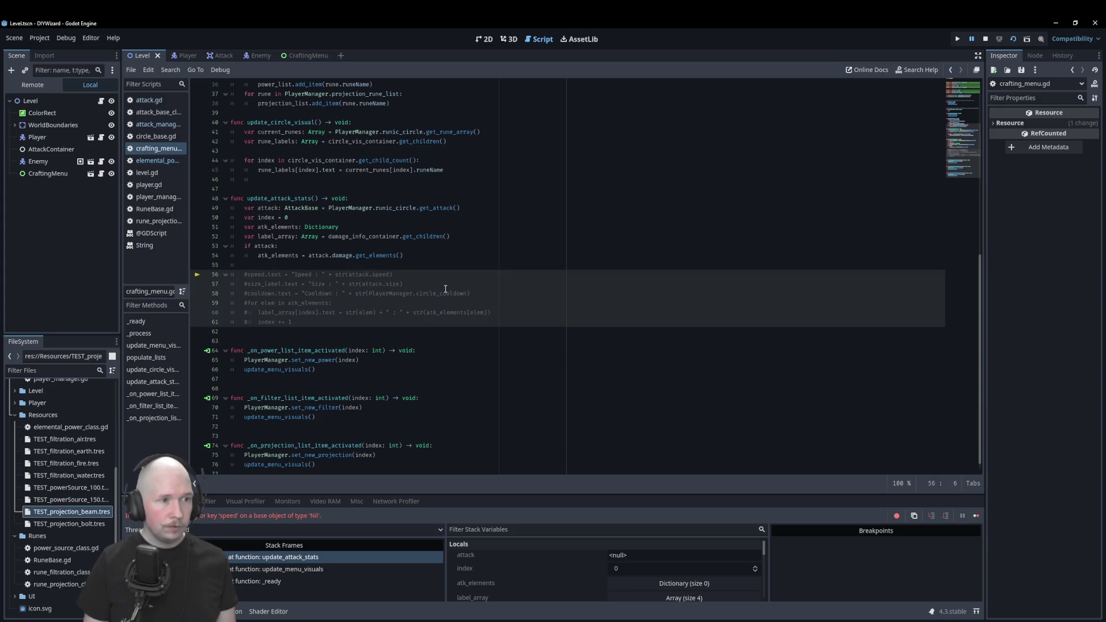
pyautogui.press('Tab')
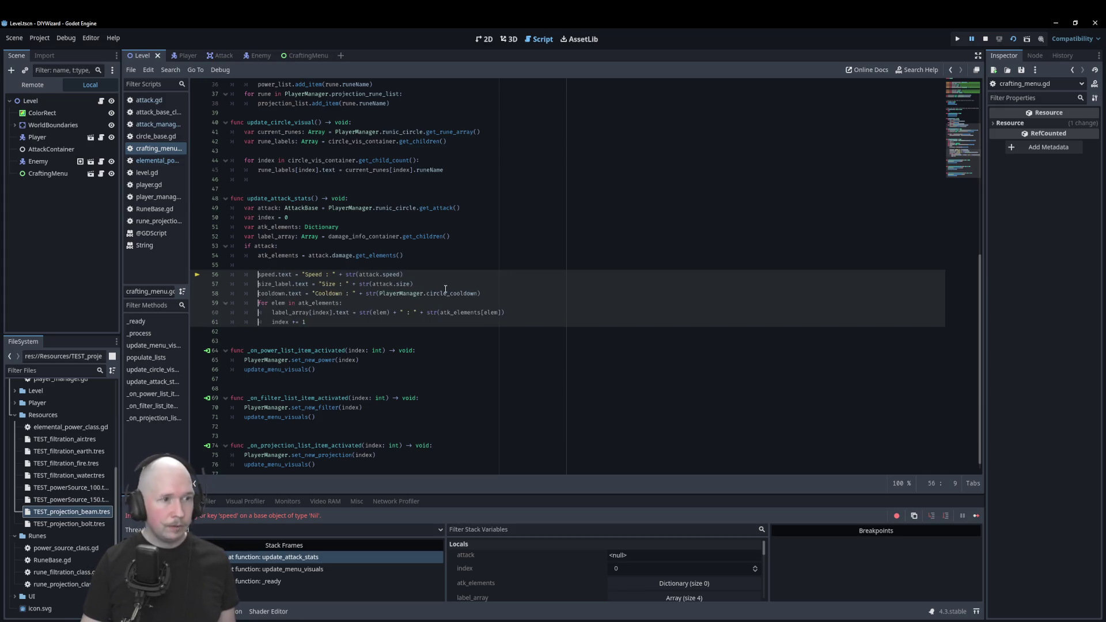
pyautogui.click(678, 162)
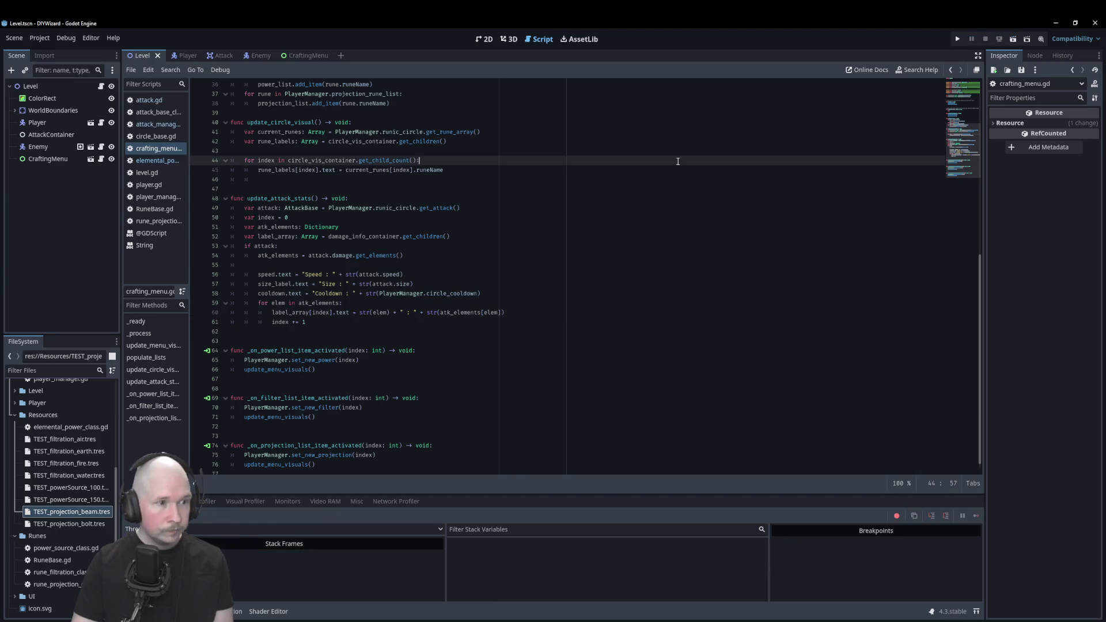
# Run the game, pick Air and Power_100, confirm air 10 and Cooldown 90, then open the debugger.
pyautogui.press('F5')
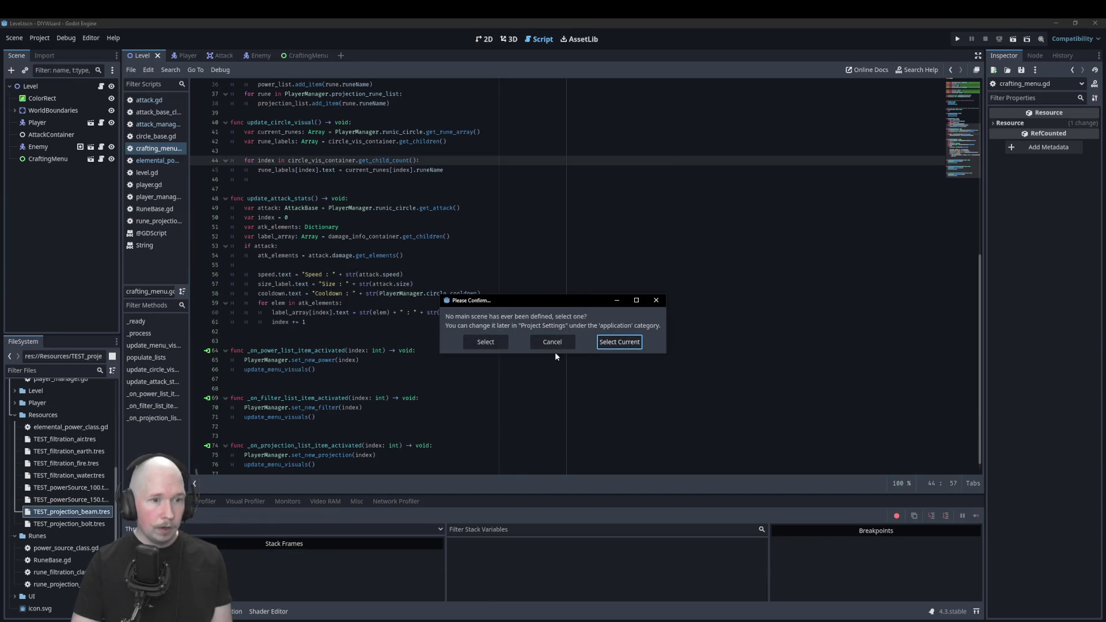
pyautogui.click(558, 346)
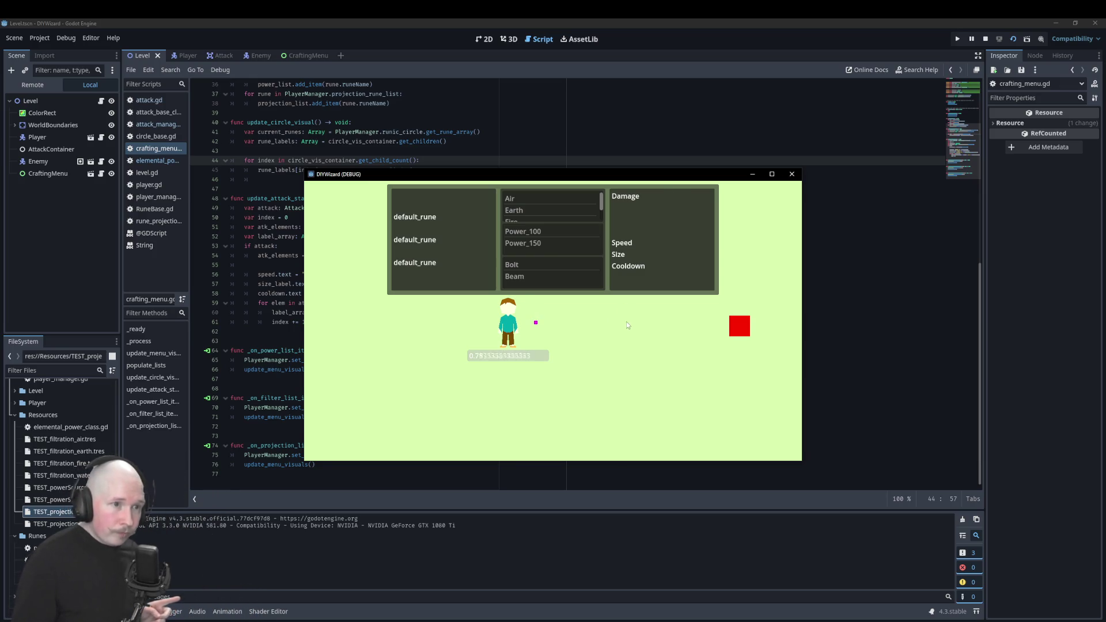
pyautogui.click(542, 200)
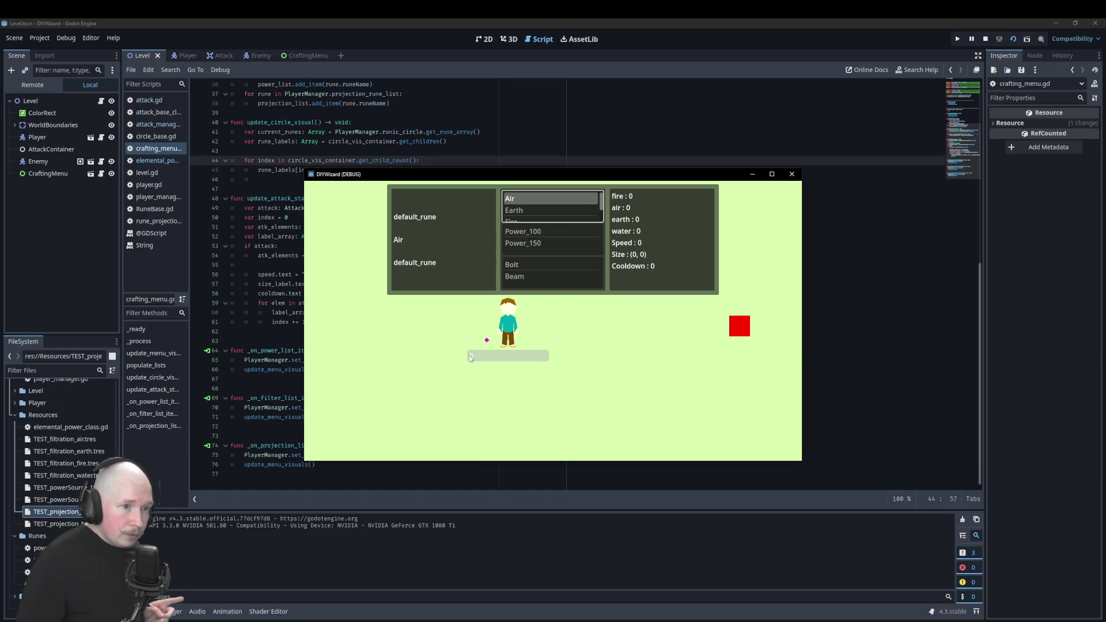
pyautogui.click(531, 233)
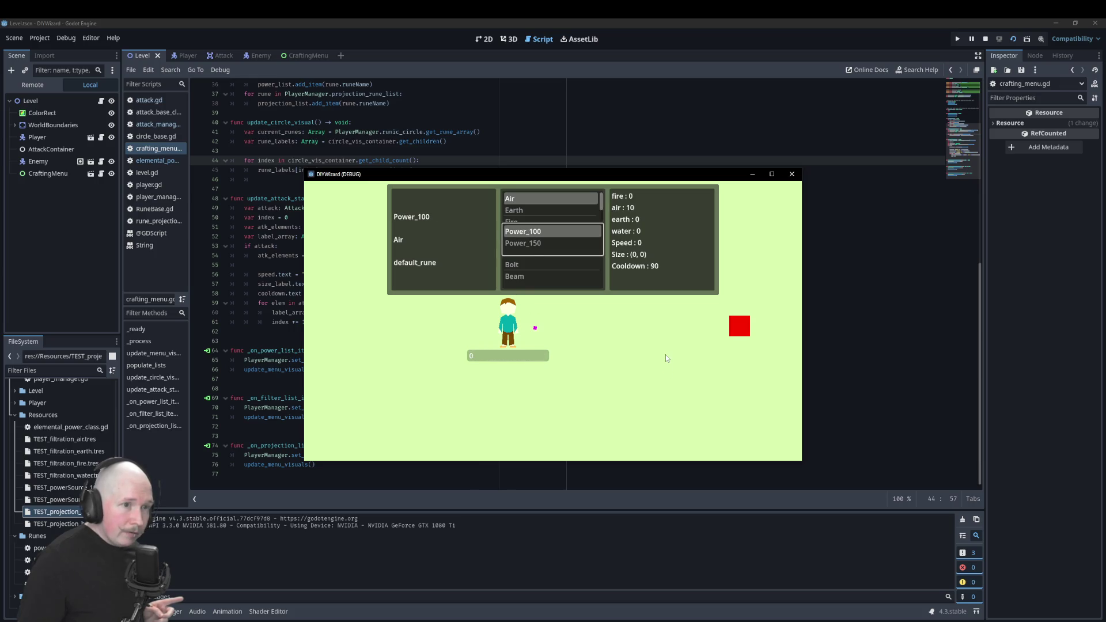
pyautogui.click(660, 337)
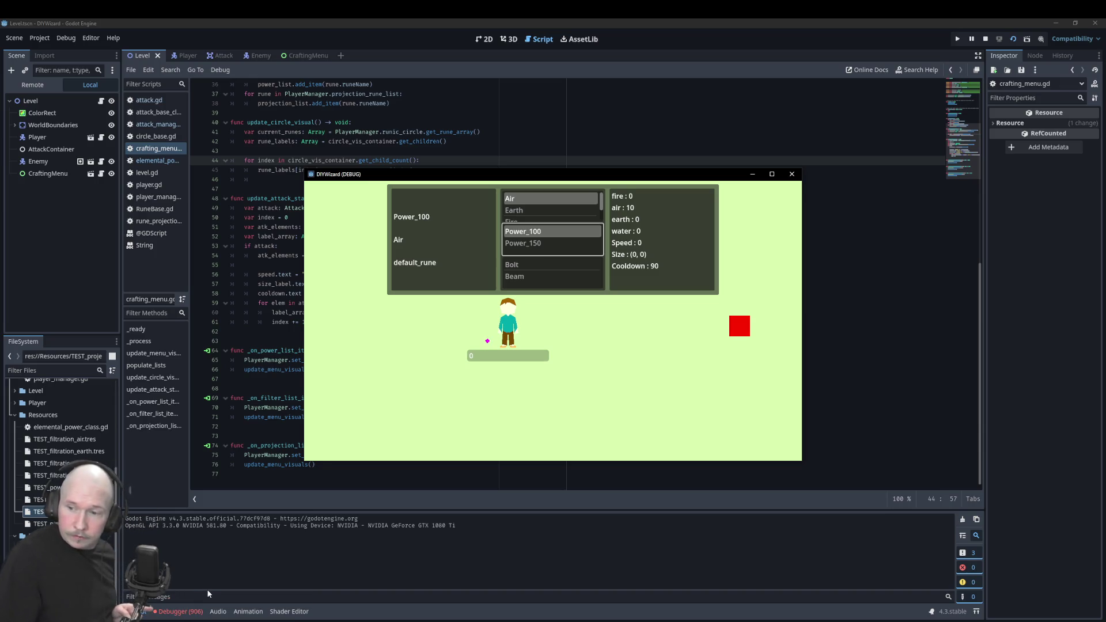
pyautogui.click(189, 612)
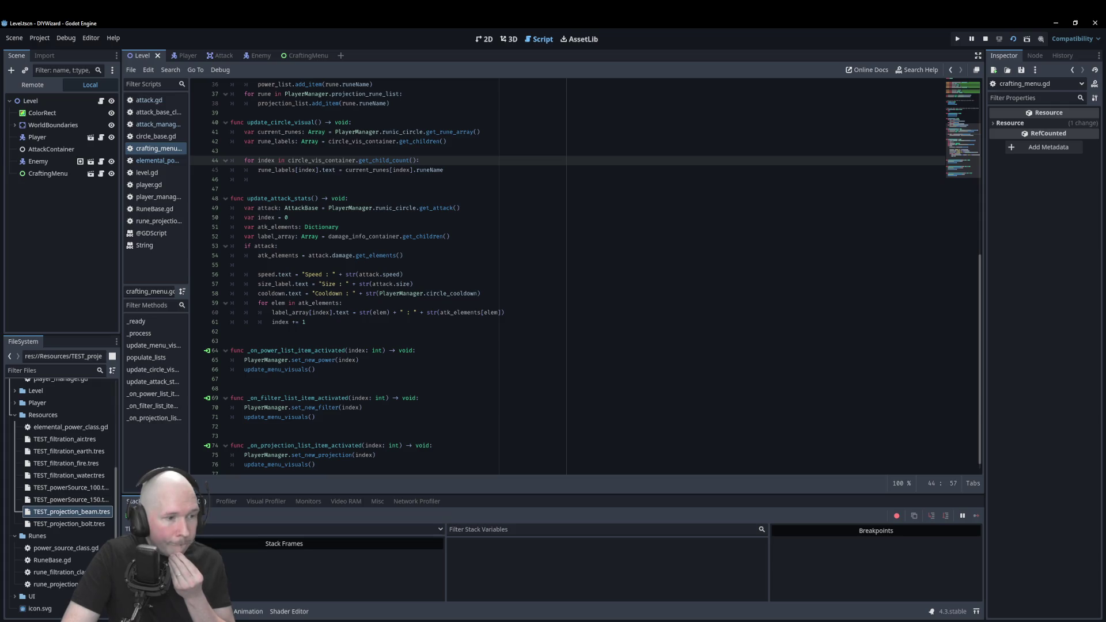
# Review the debugger errors, check the script, and close the running game.
pyautogui.click(184, 501)
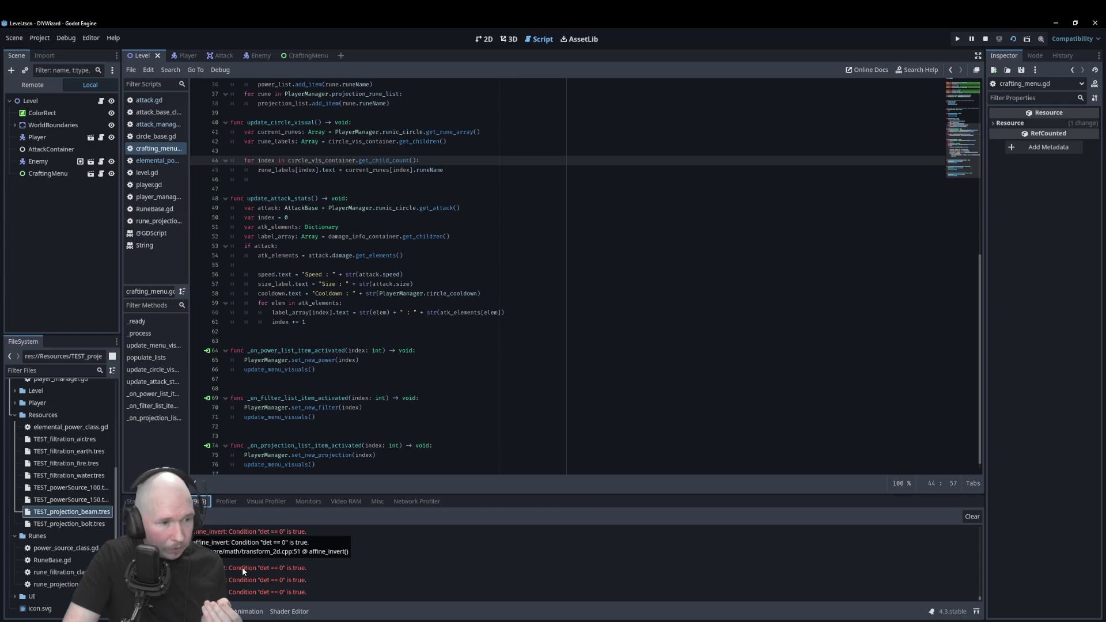
pyautogui.click(493, 380)
pyautogui.scroll(5, 493, 380)
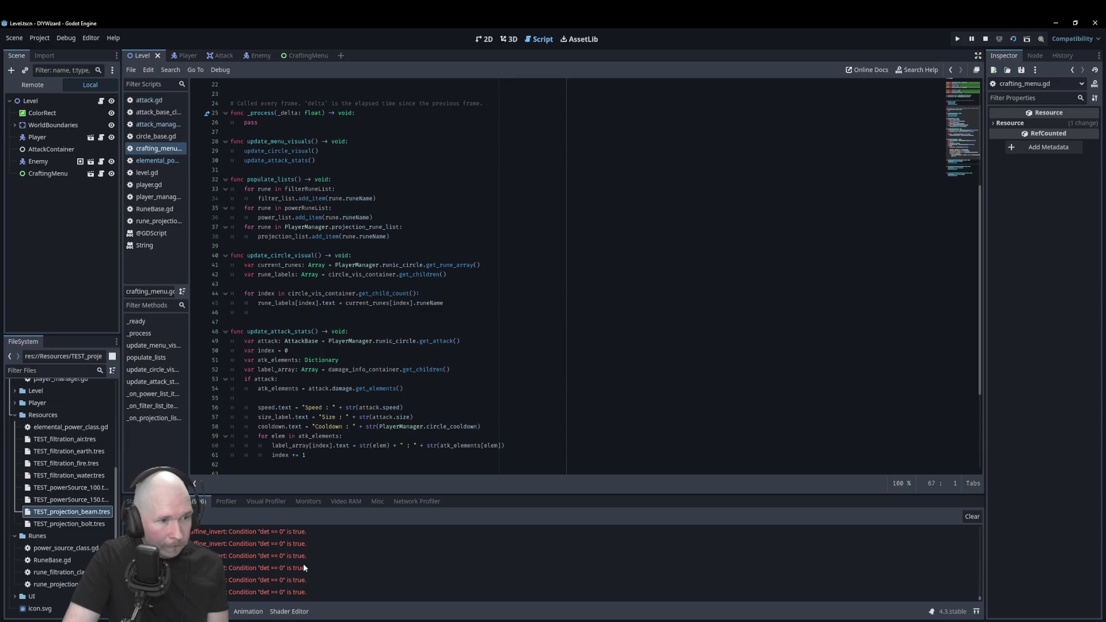
pyautogui.moveTo(303, 567)
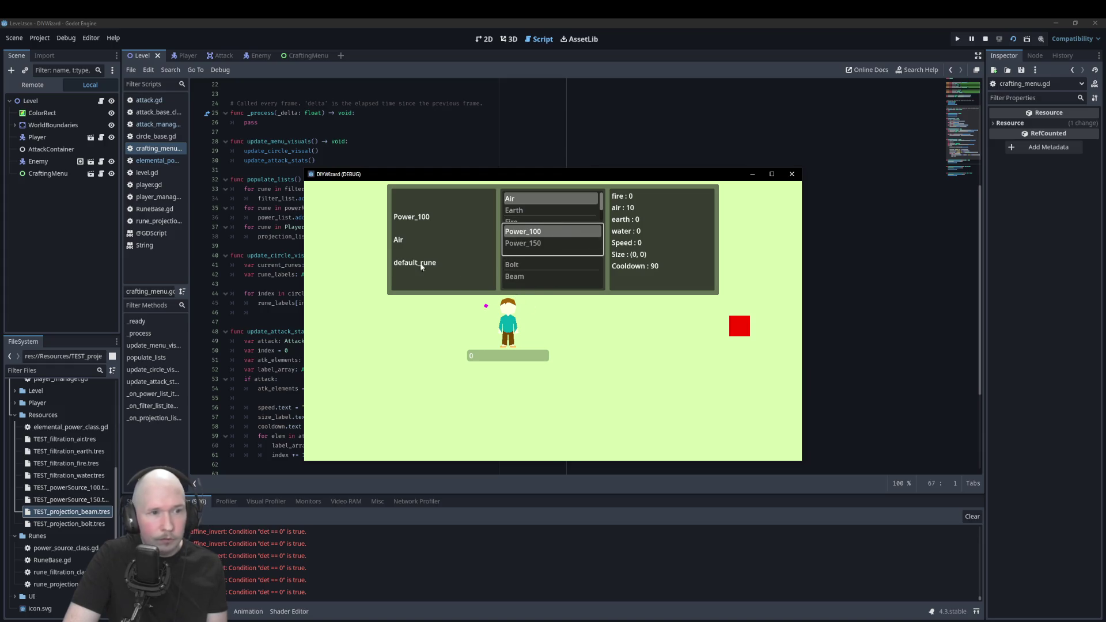
pyautogui.click(790, 176)
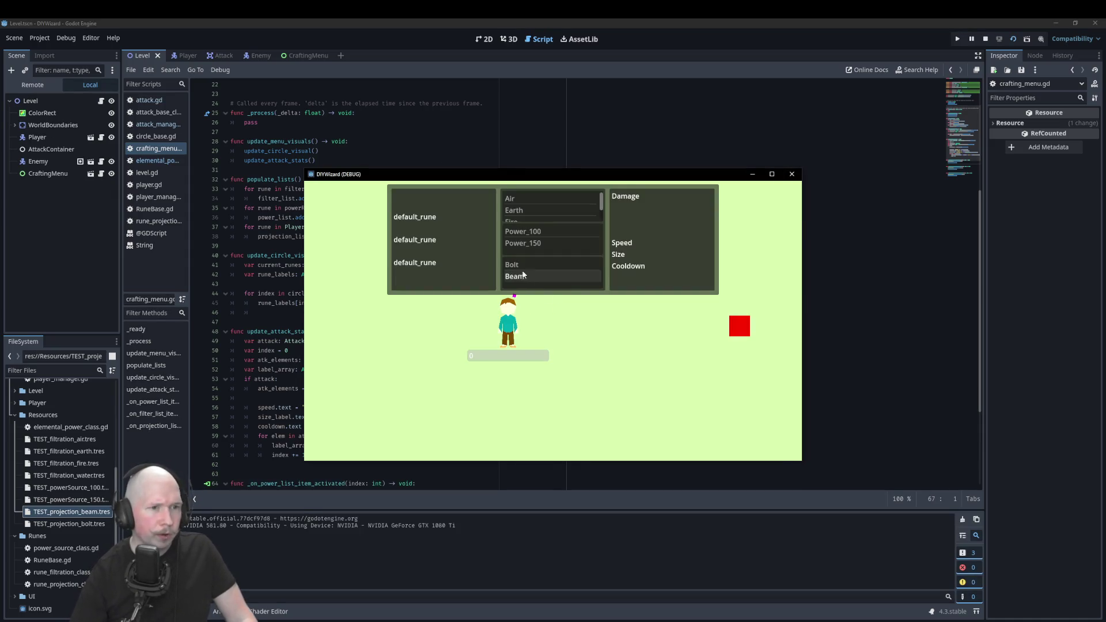
# Select Bolt, Air and Power_100 in the crafting menu, then stop the game.
pyautogui.doubleClick(528, 268)
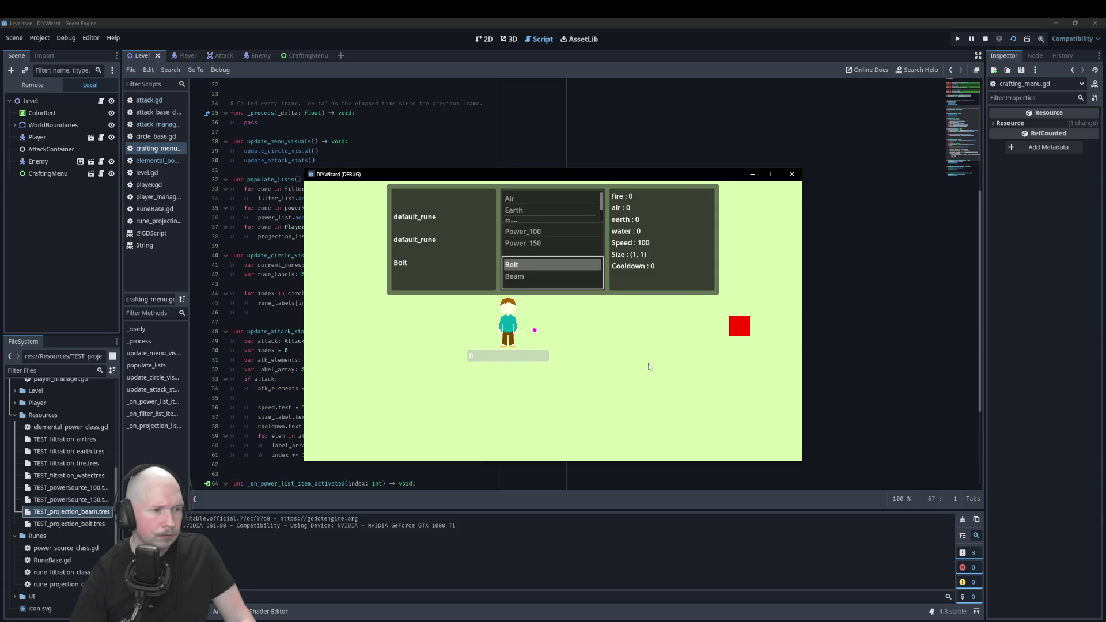
pyautogui.doubleClick(528, 200)
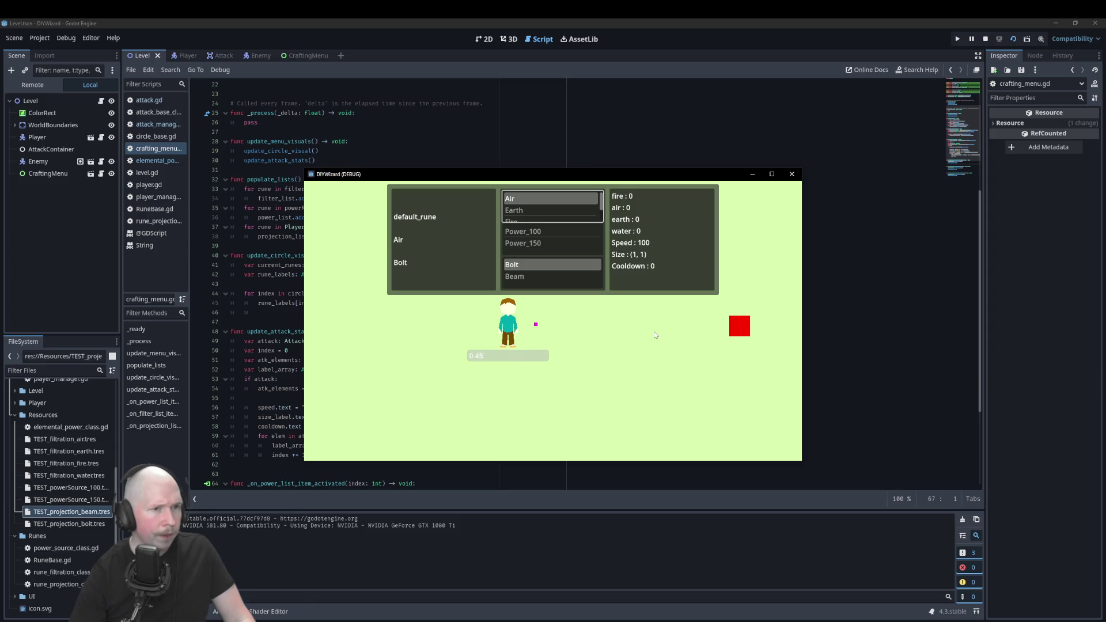
pyautogui.doubleClick(557, 232)
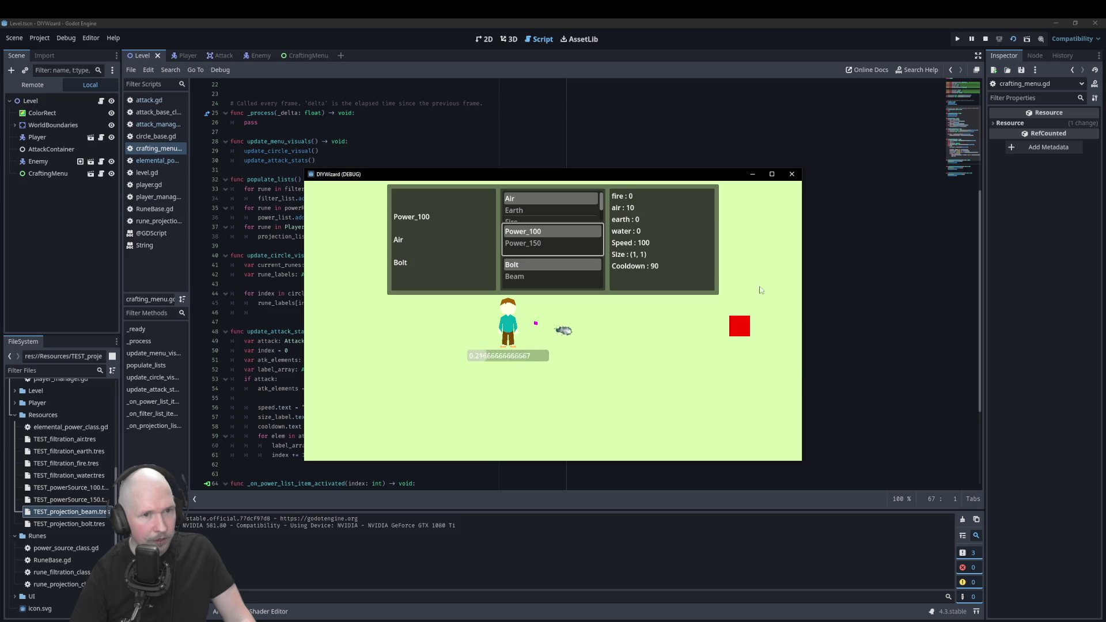
pyautogui.click(794, 173)
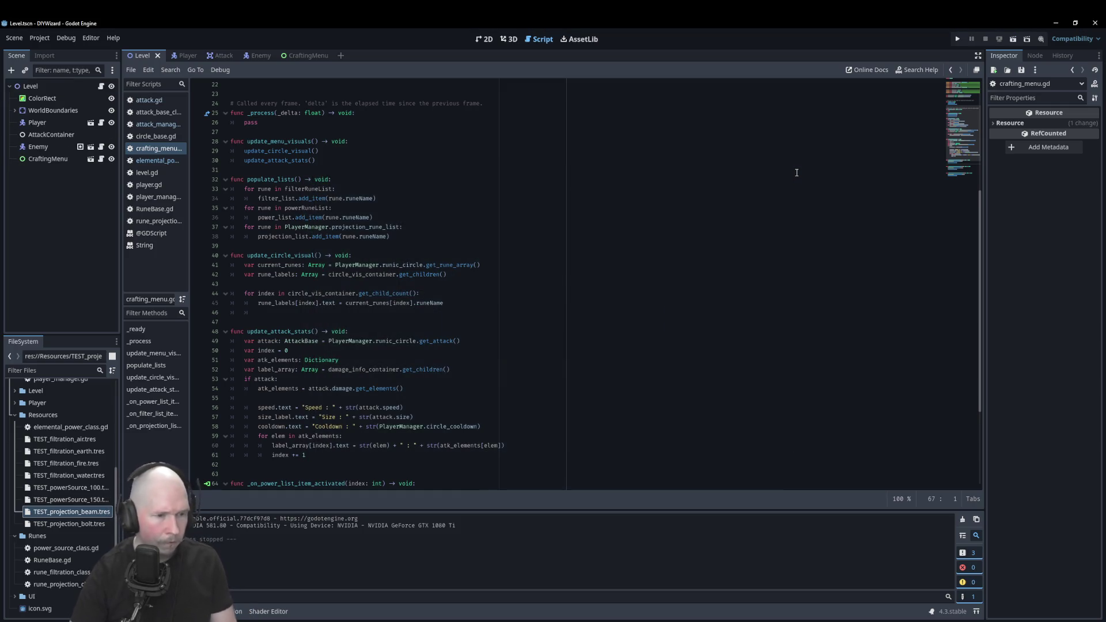
# Relaunch and select Power_100, Bolt, then Air to check the stats update, then stop.
pyautogui.press('F5')
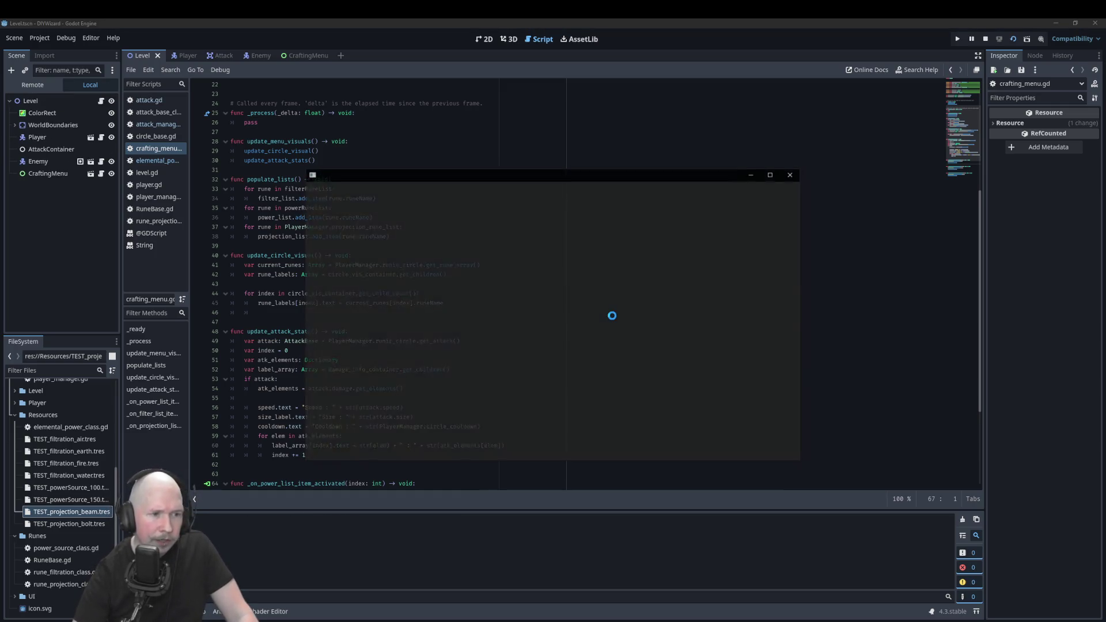
pyautogui.doubleClick(526, 230)
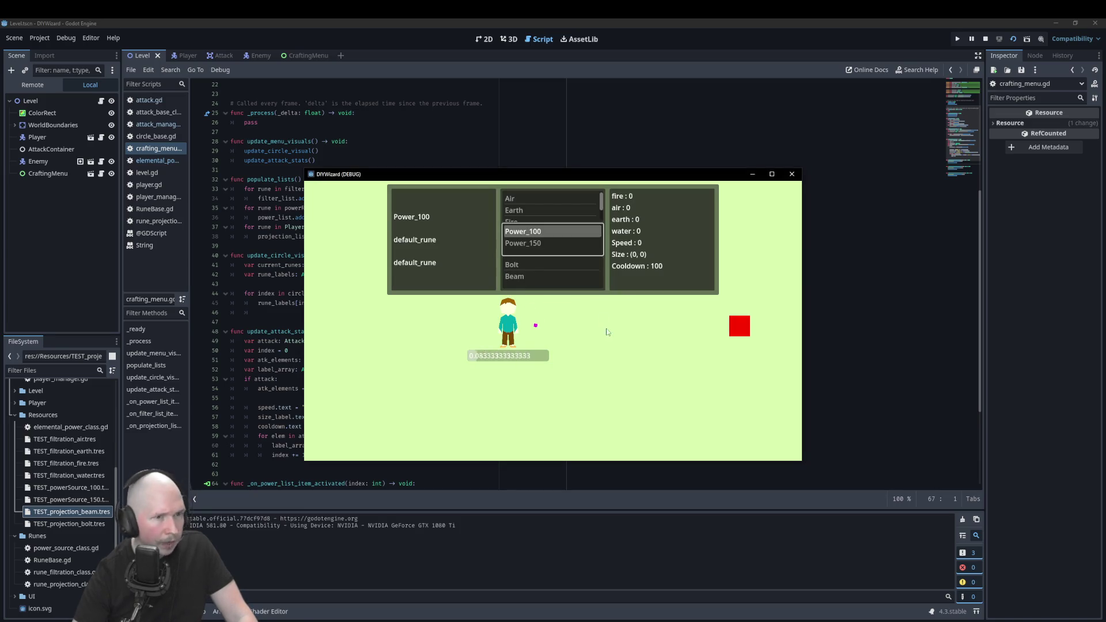
pyautogui.doubleClick(517, 262)
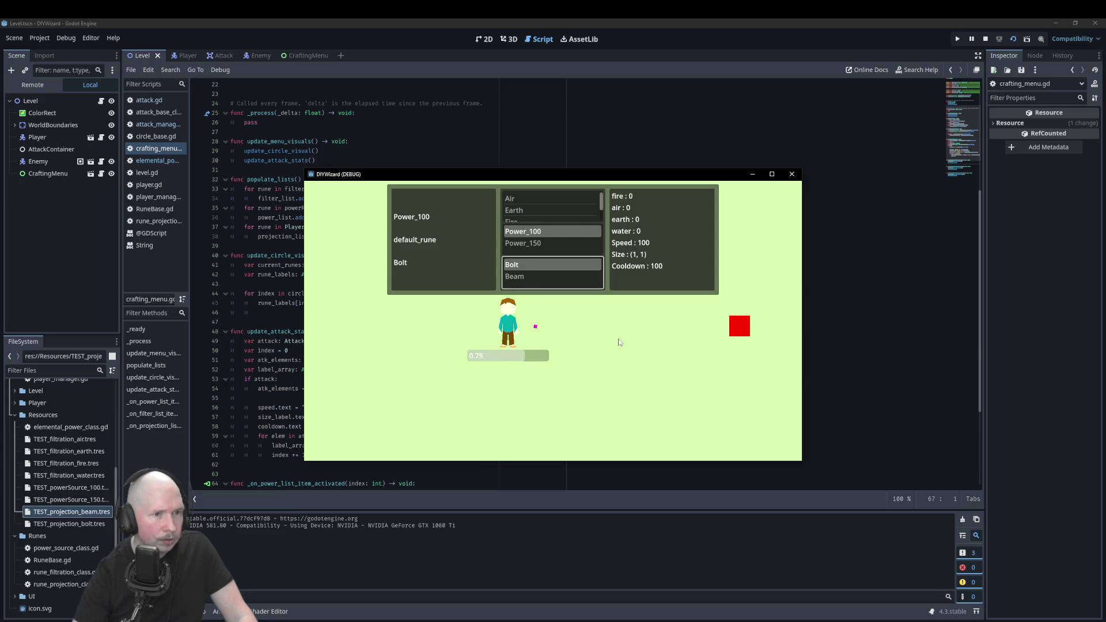
pyautogui.doubleClick(527, 199)
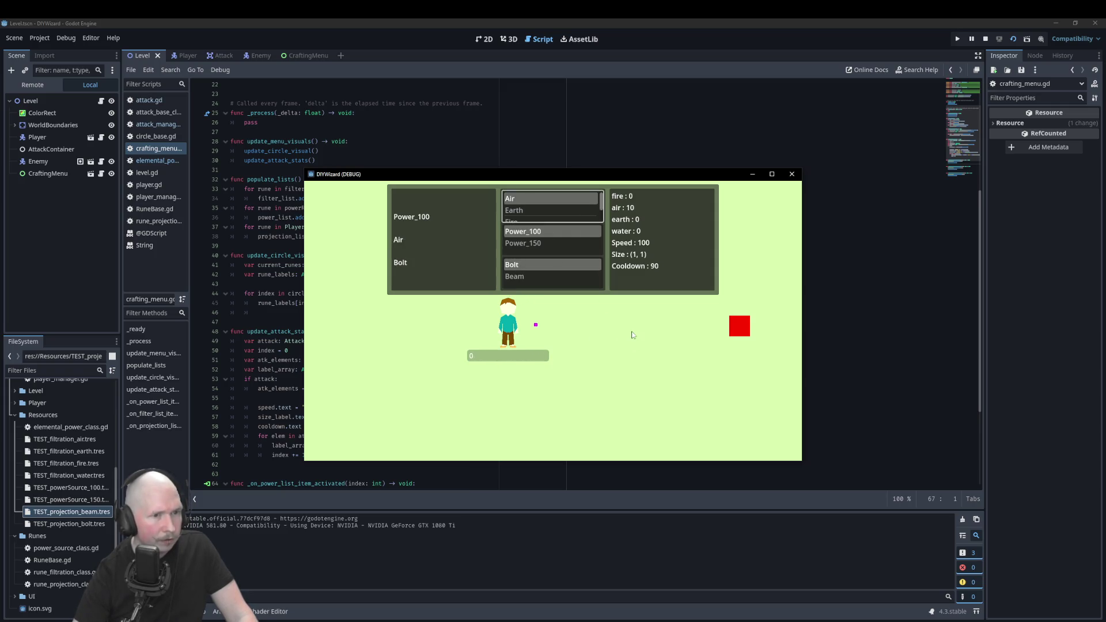
pyautogui.click(792, 173)
# Relaunch once more, pick Air and Power_100, and stop the game.
pyautogui.press('F5')
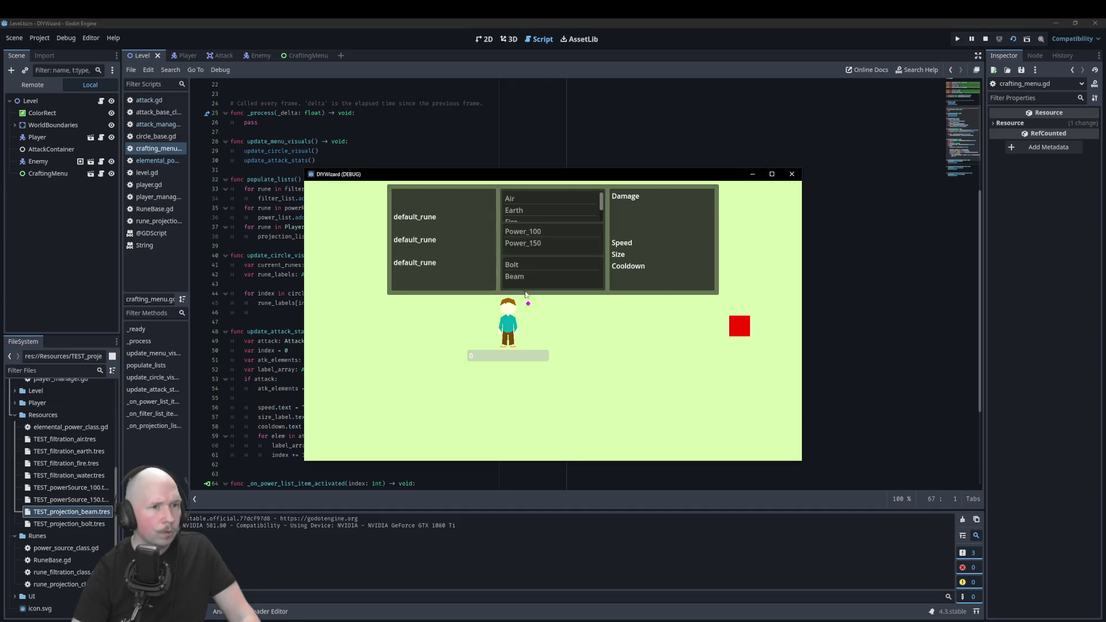
pyautogui.doubleClick(523, 199)
pyautogui.doubleClick(524, 231)
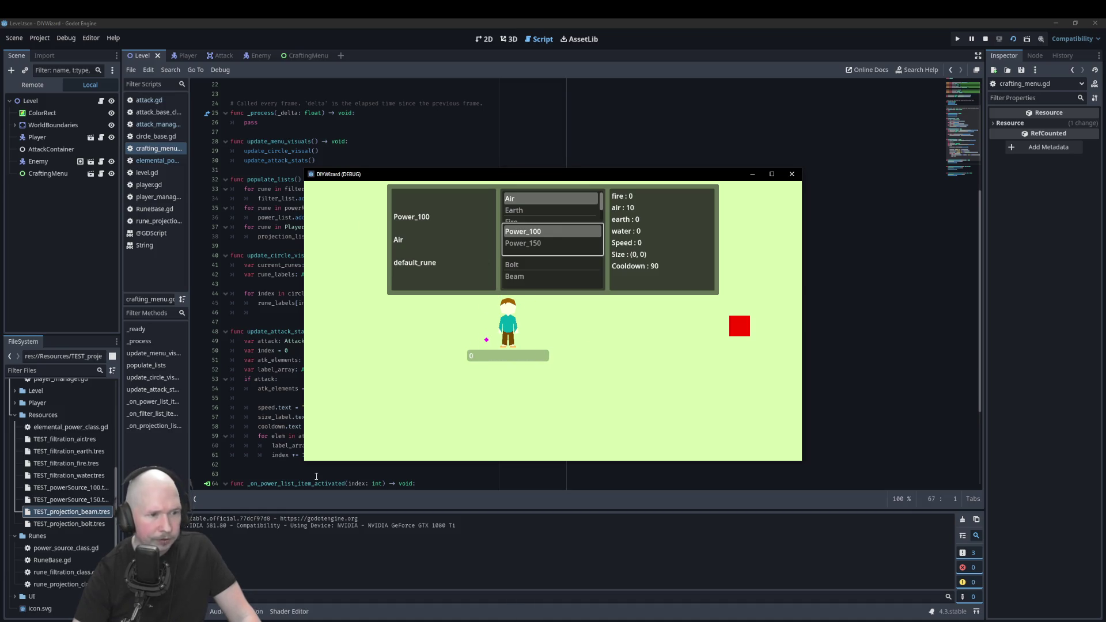
pyautogui.click(793, 175)
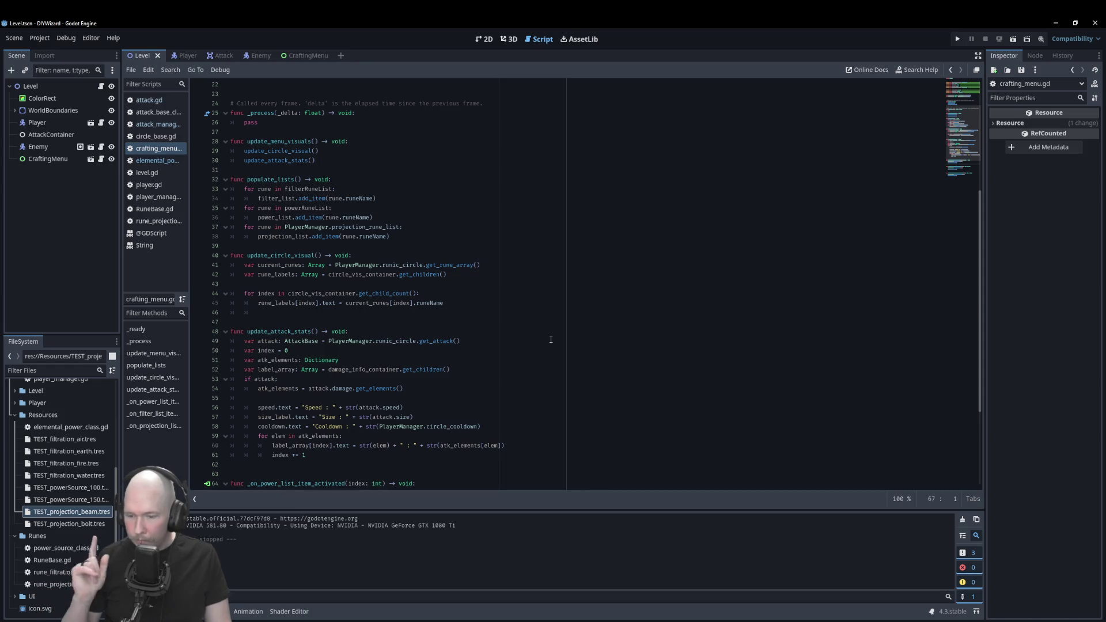
# Browse the attack_manager.gd, attack.gd and AttackBase class scripts.
pyautogui.click(161, 124)
pyautogui.click(362, 174)
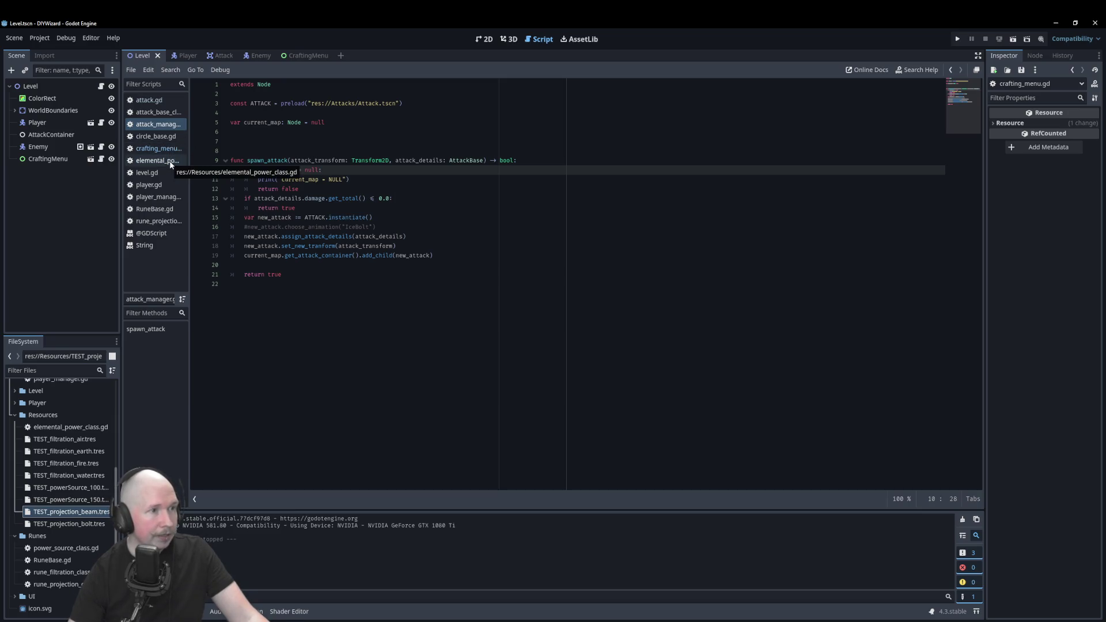
pyautogui.click(166, 101)
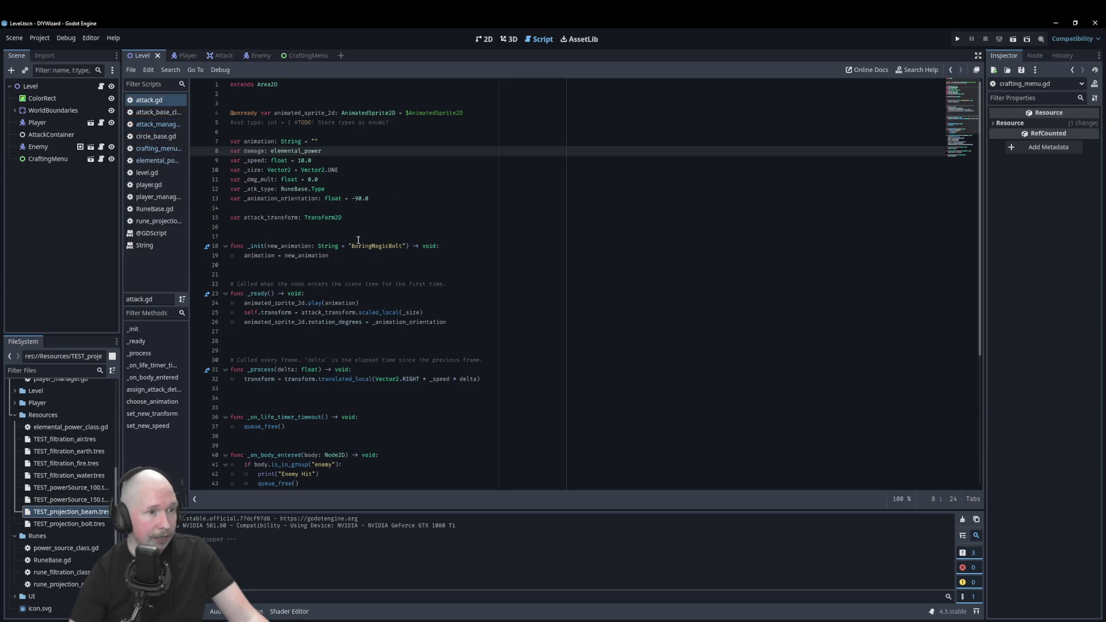
pyautogui.click(181, 115)
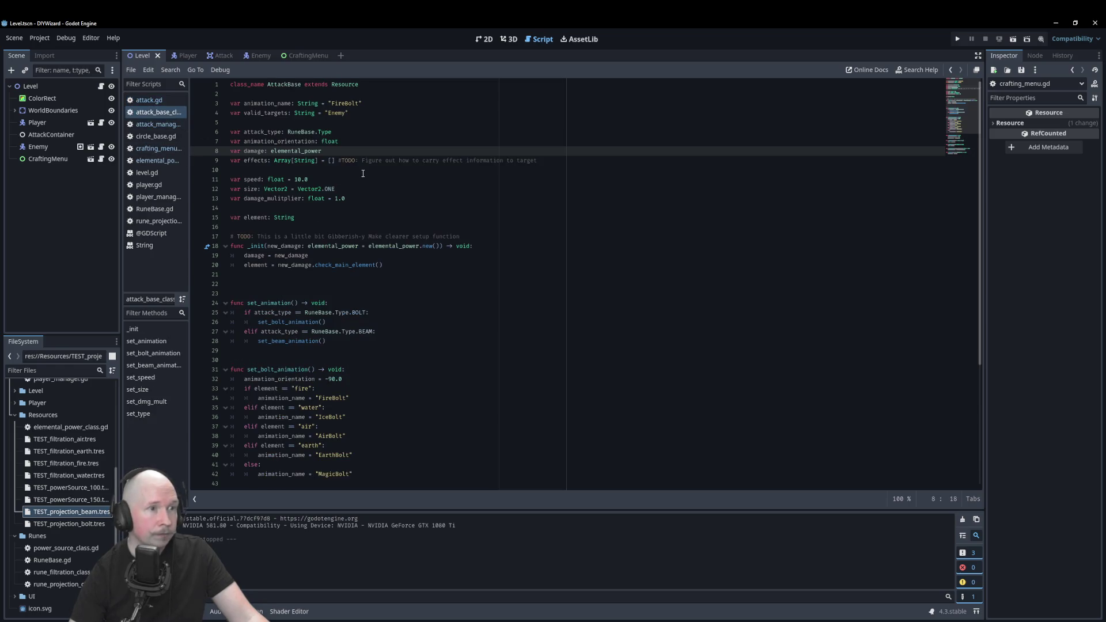
pyautogui.click(161, 124)
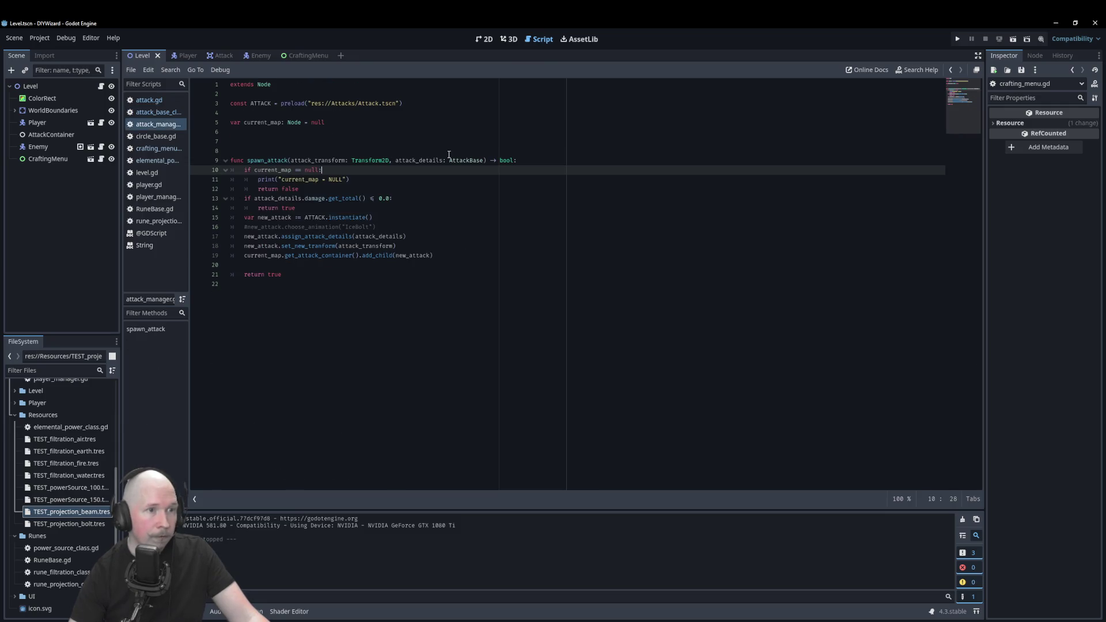
pyautogui.click(156, 112)
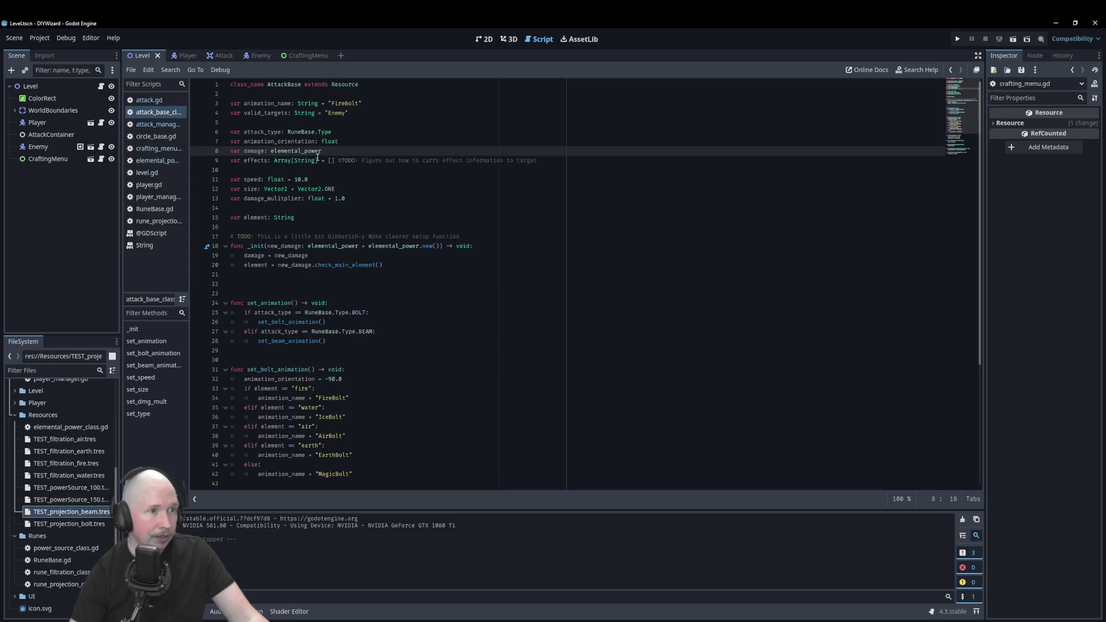
# Scroll through the AttackBase script, then open circle_base.gd.
pyautogui.scroll(-6, 321, 295)
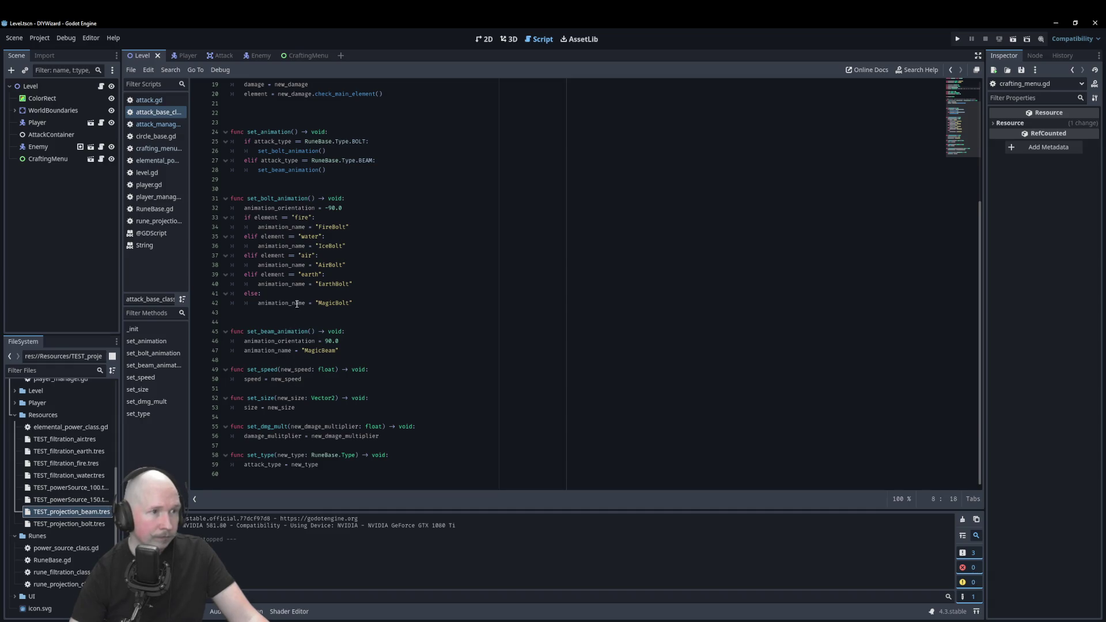
pyautogui.scroll(6, 297, 304)
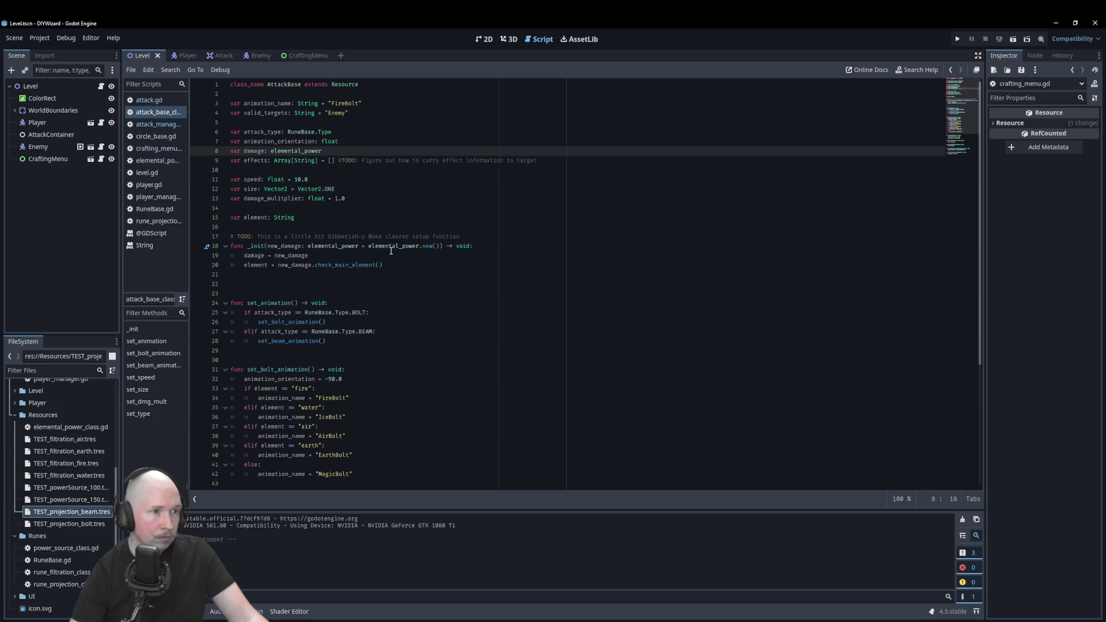
pyautogui.scroll(-6, 391, 252)
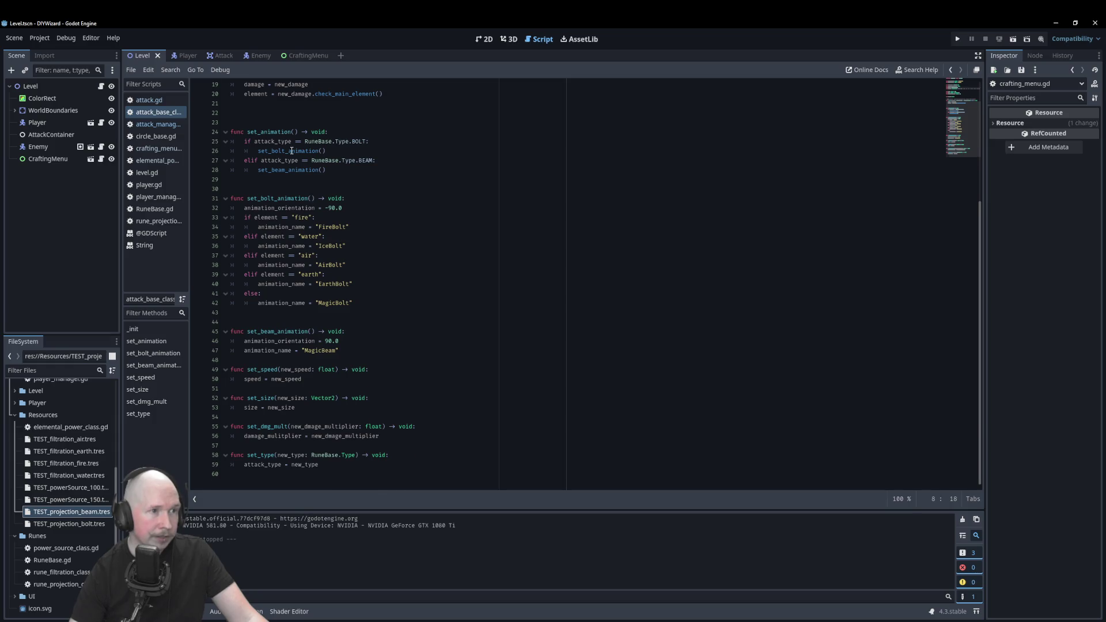
pyautogui.scroll(3, 291, 151)
pyautogui.scroll(3, 323, 213)
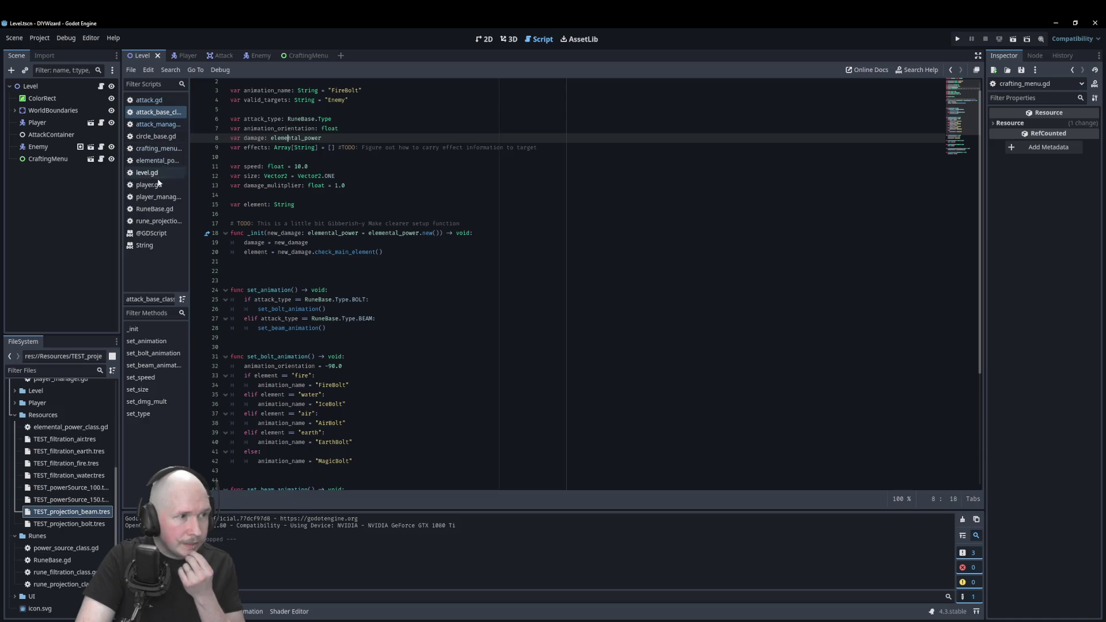
pyautogui.click(159, 137)
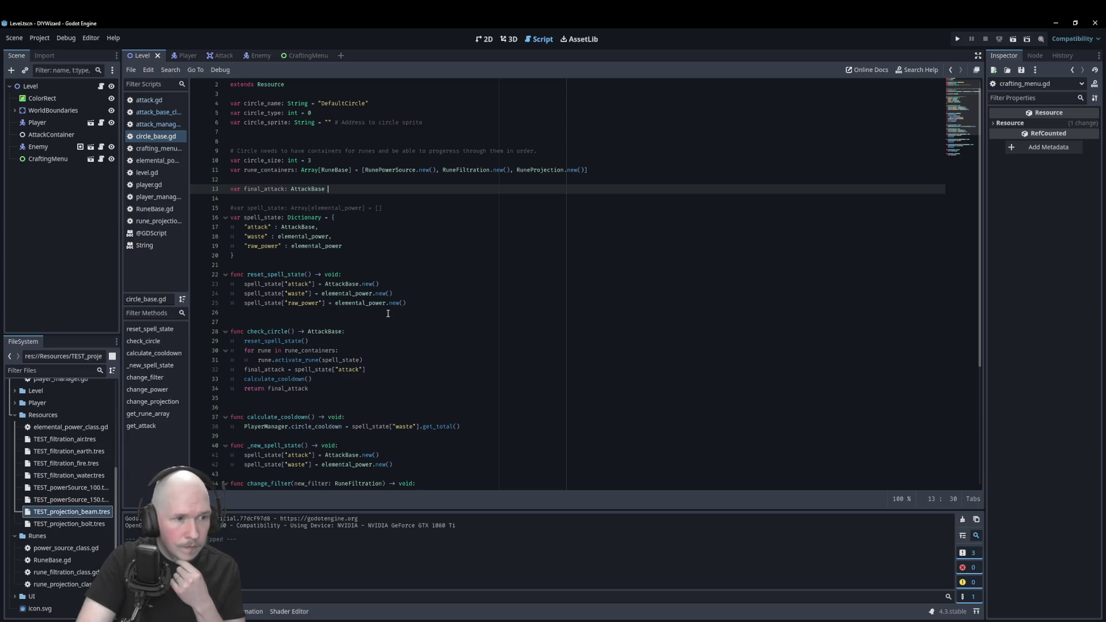
# Highlight the uses of 'attack' in circle_base.gd and debug-run until the rune_projection.gd breakpoint.
pyautogui.scroll(-4, 388, 313)
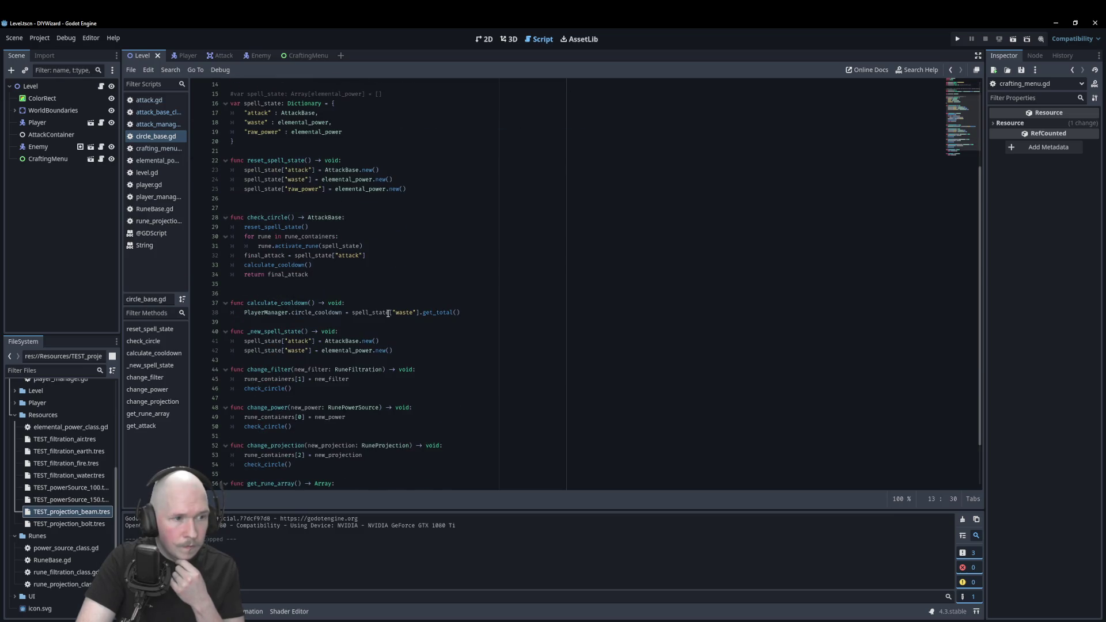
pyautogui.scroll(4, 388, 313)
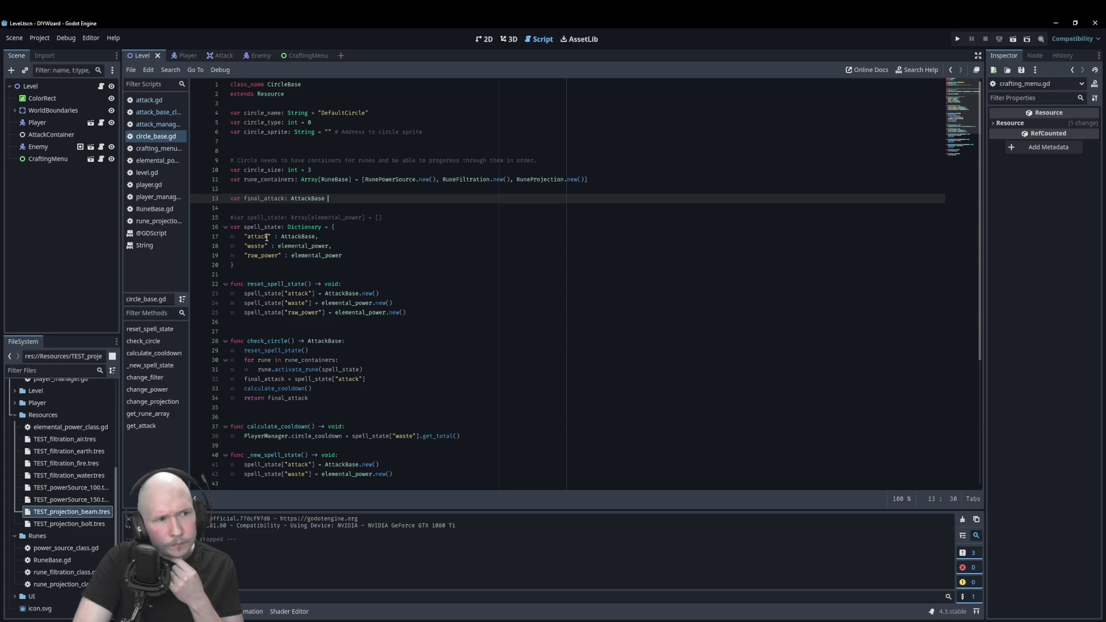
pyautogui.doubleClick(257, 237)
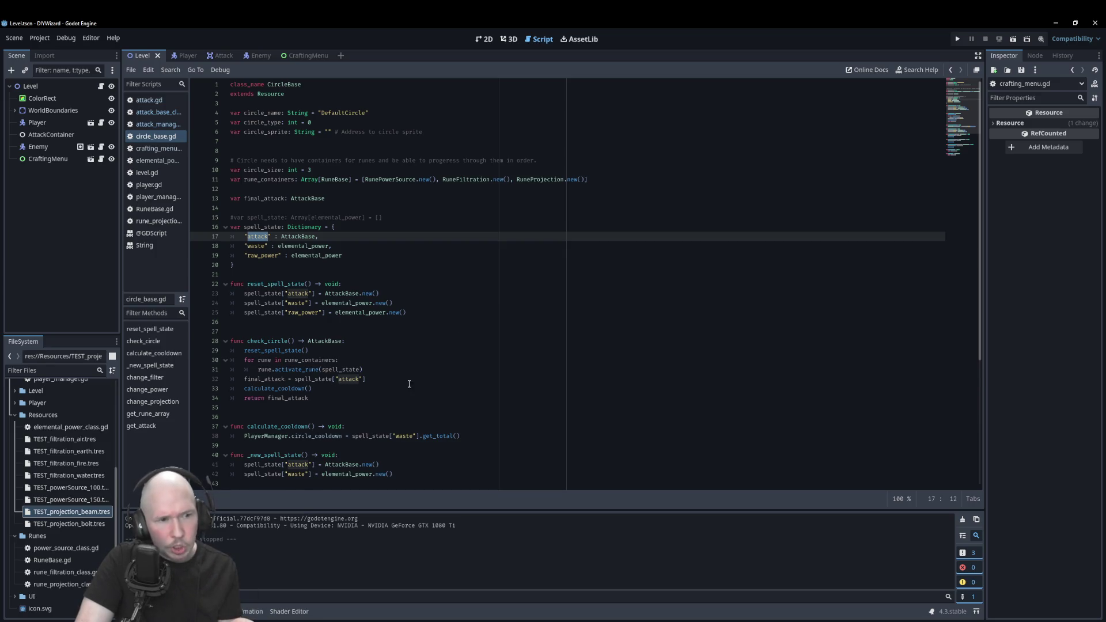
pyautogui.scroll(-6, 406, 367)
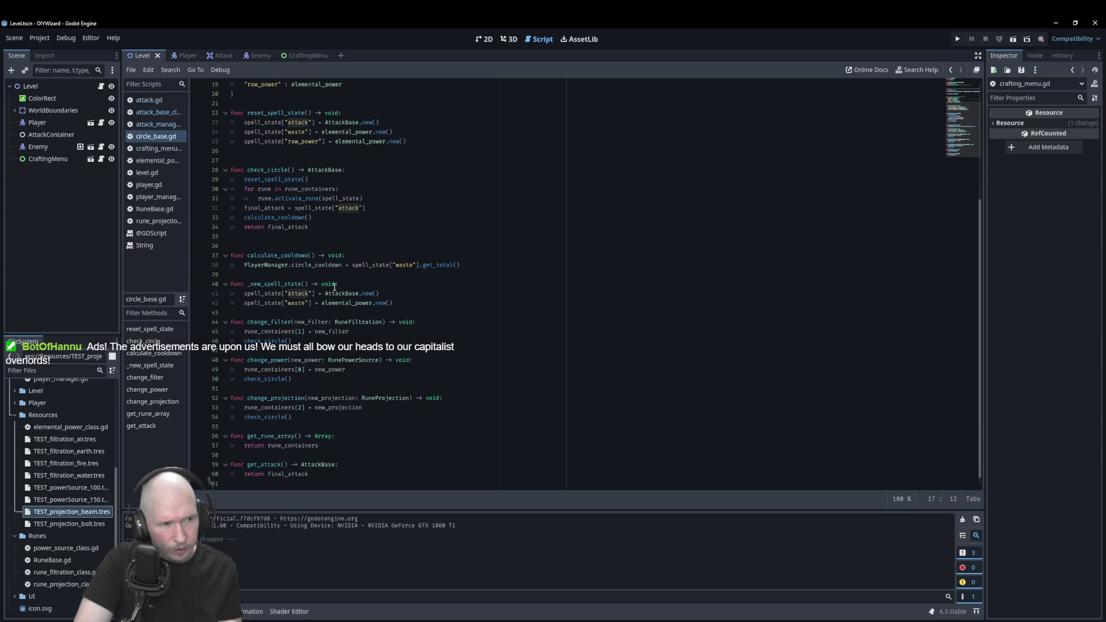
pyautogui.press('F5')
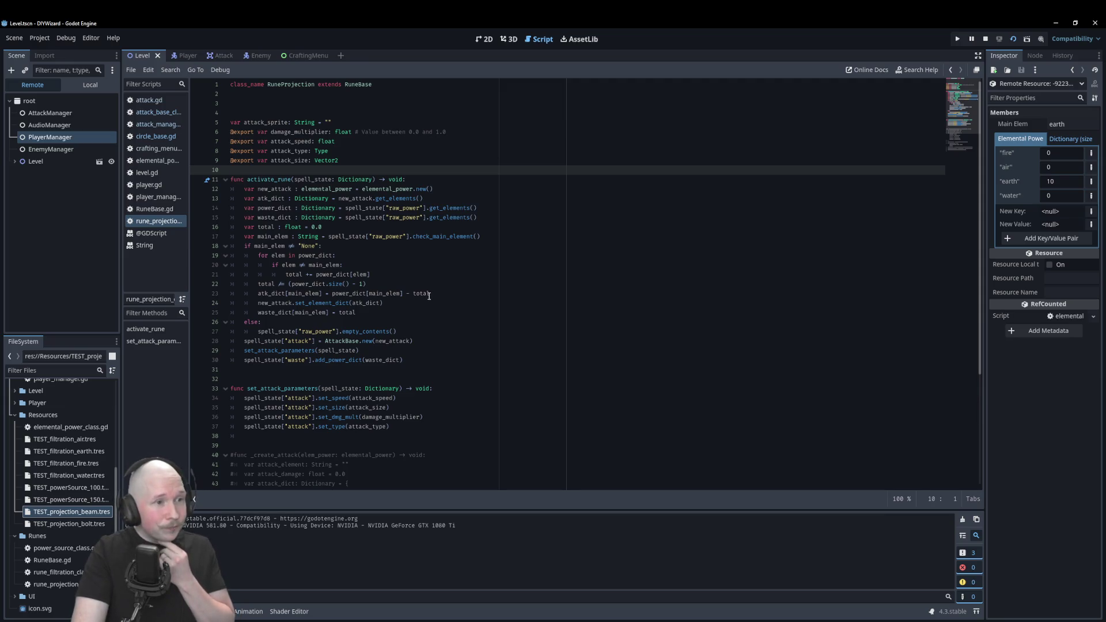
# Switch back to circle_base.gd and inspect the rune_containers initialisation on line 11.
pyautogui.click(154, 136)
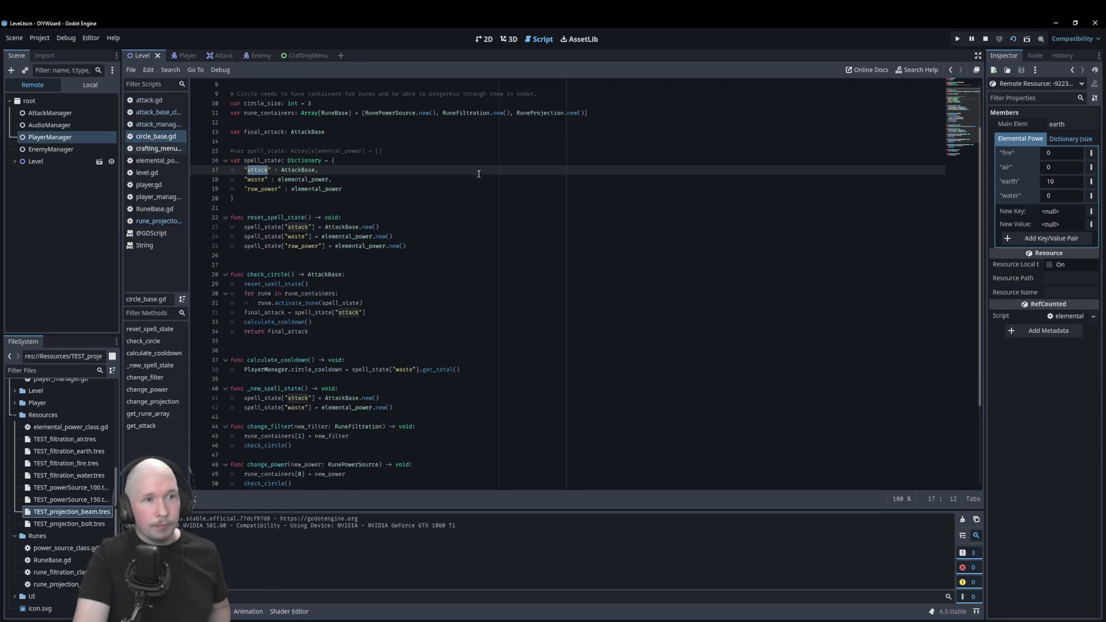
pyautogui.scroll(3, 474, 177)
pyautogui.click(480, 179)
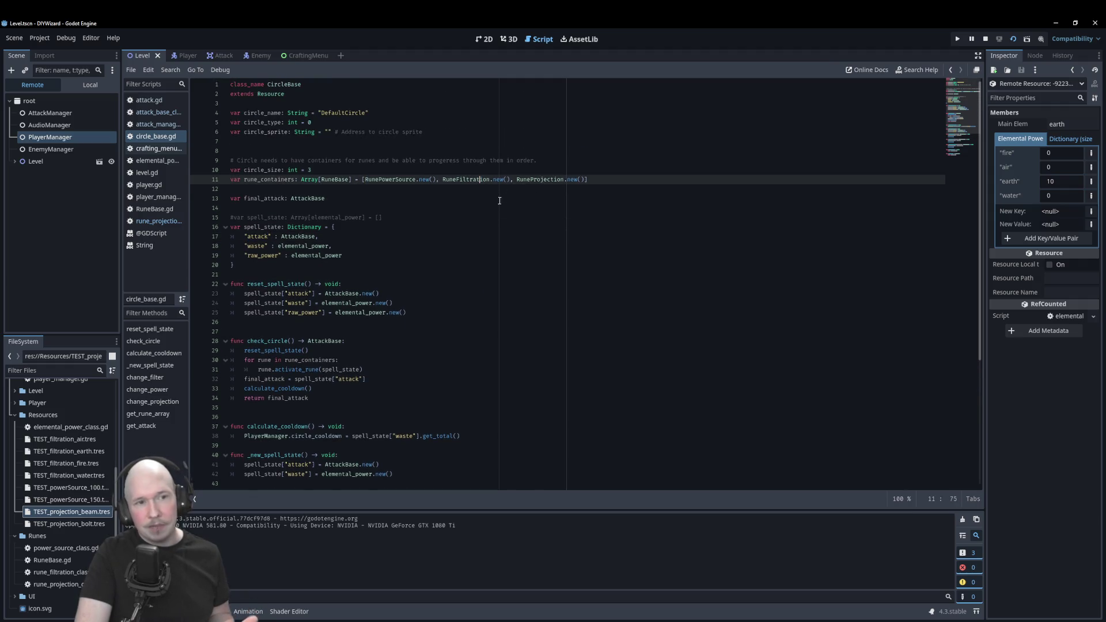
pyautogui.scroll(-5, 425, 272)
pyautogui.scroll(5, 438, 253)
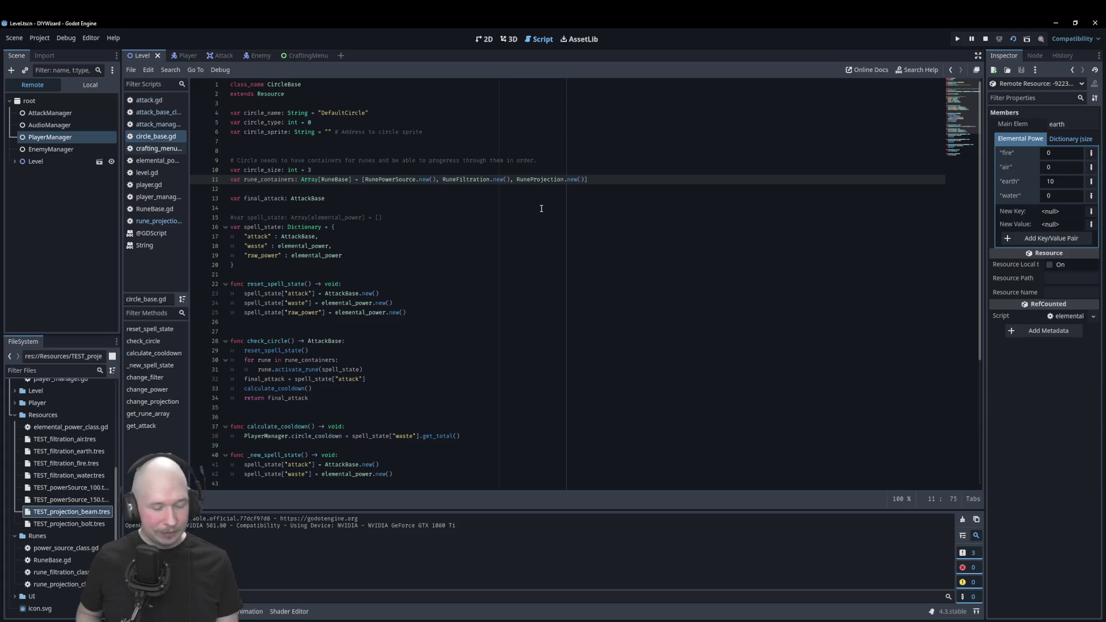
# Stop the paused session, relaunch the game, and walk the character around the level.
pyautogui.press('F8')
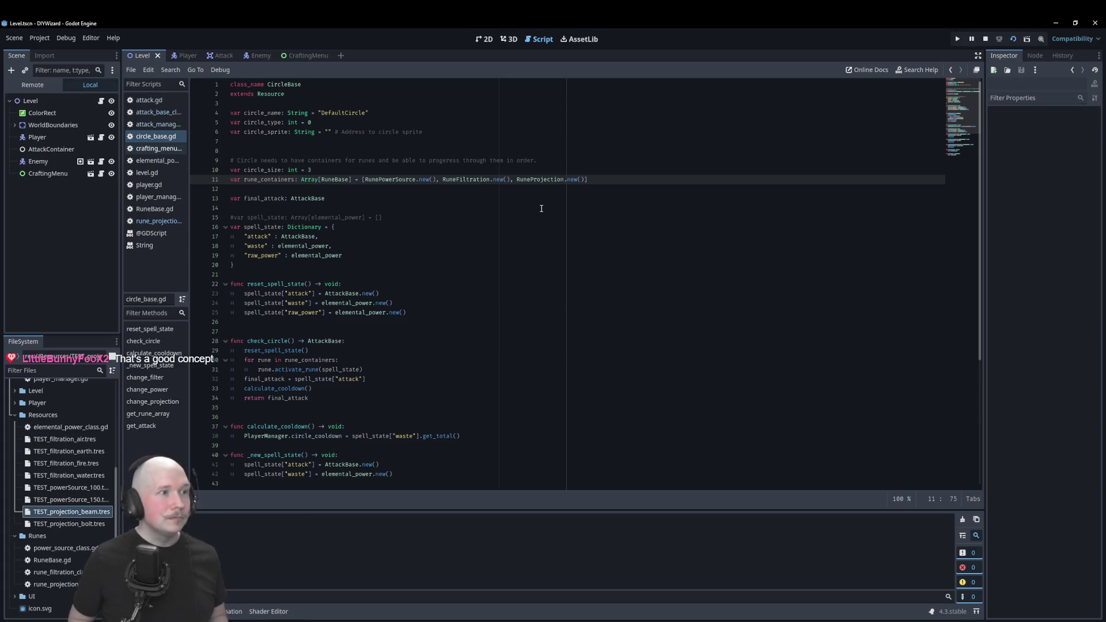
pyautogui.press('F5')
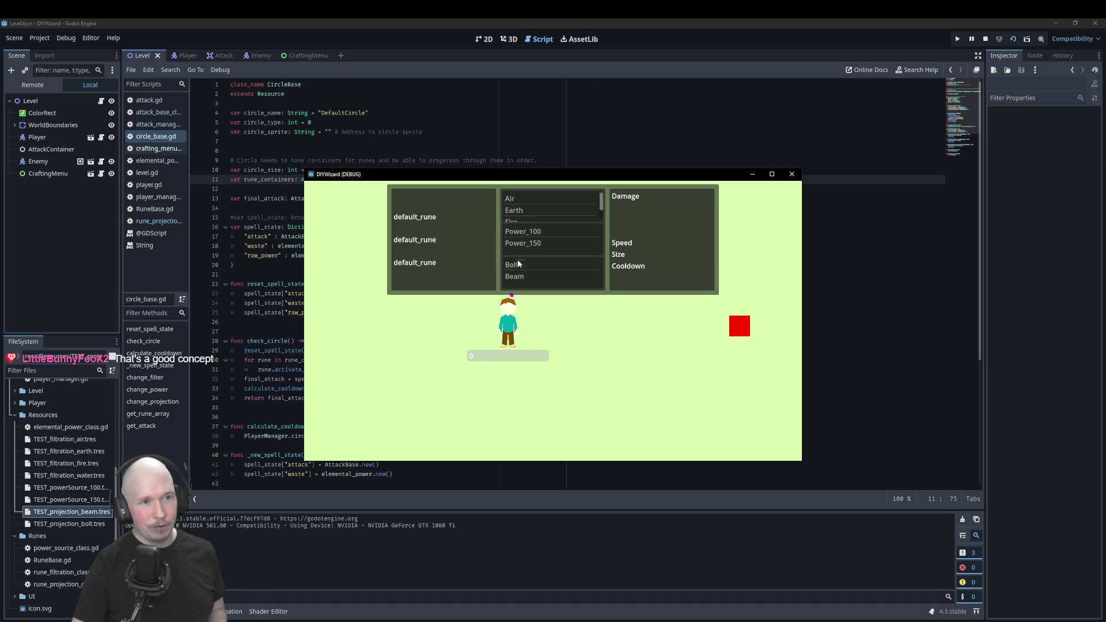
pyautogui.press('a')
pyautogui.press('s')
pyautogui.press('w')
pyautogui.press('d')
pyautogui.press('s')
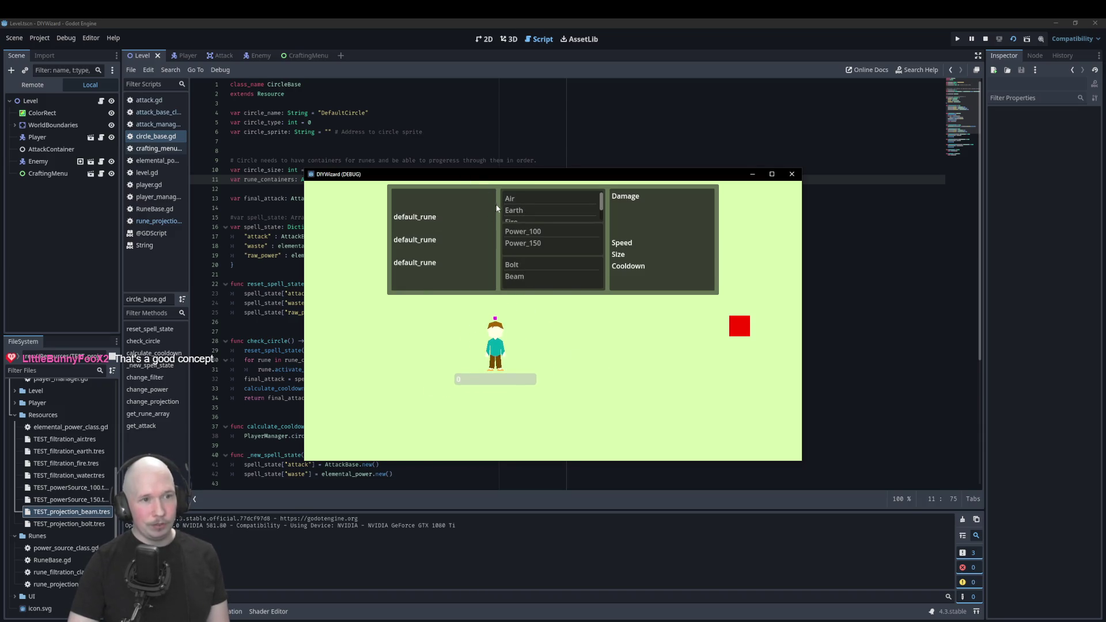
pyautogui.press('s')
# Fire several attacks toward different aim points.
pyautogui.click(606, 342)
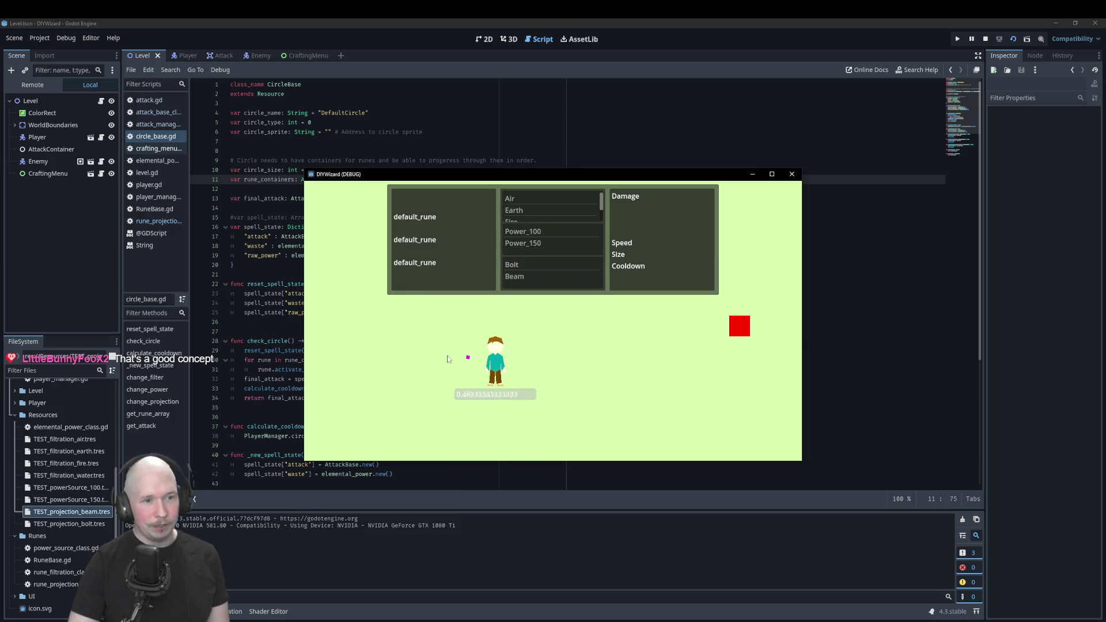
pyautogui.click(499, 401)
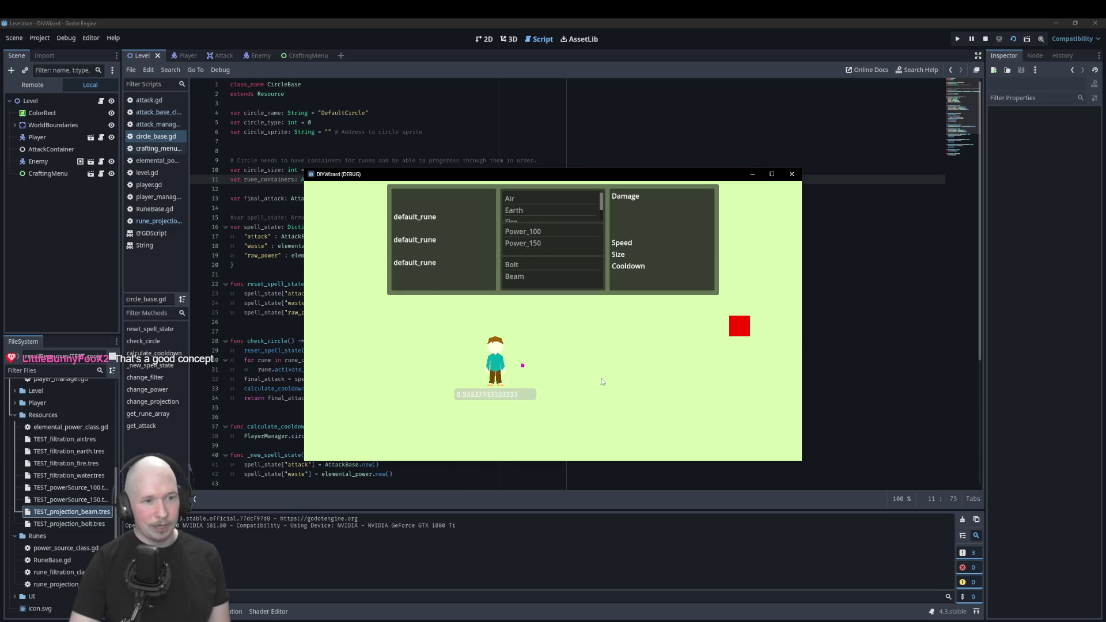
pyautogui.click(461, 402)
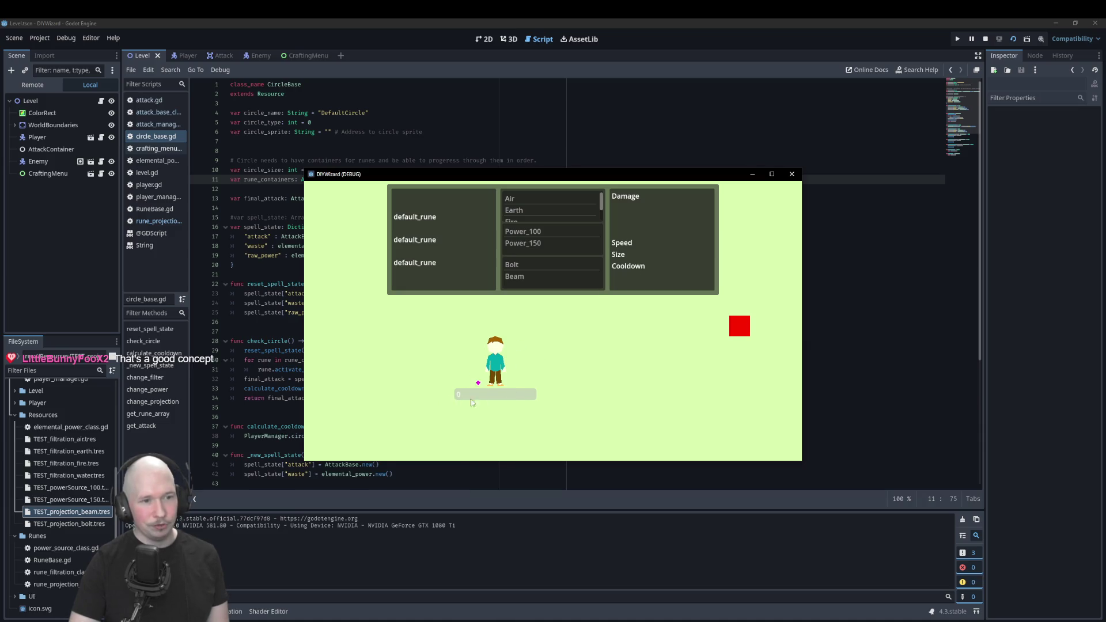
pyautogui.click(611, 364)
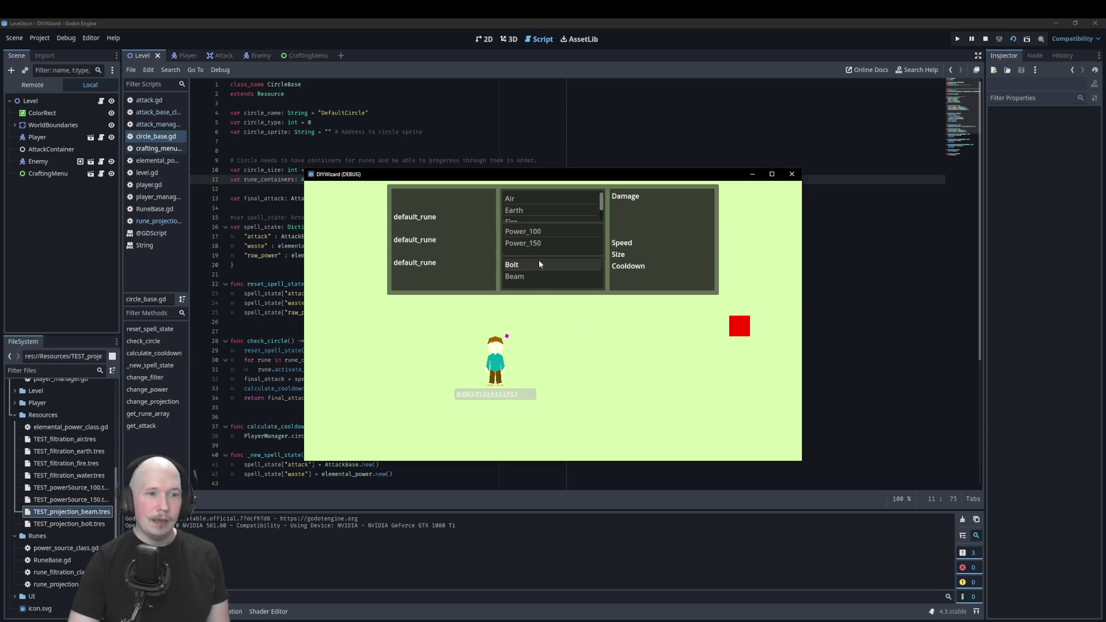
pyautogui.scroll(-1, 544, 199)
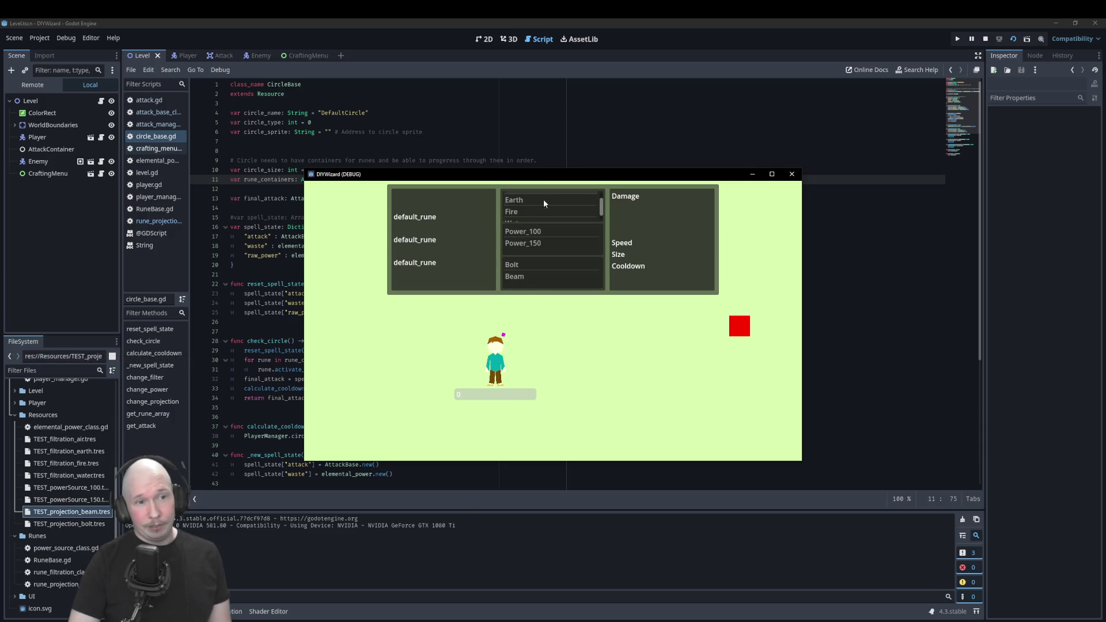
# Choose Bolt and Fire, toggle power between Power_100 and Power_150, then switch projection to Beam.
pyautogui.click(540, 265)
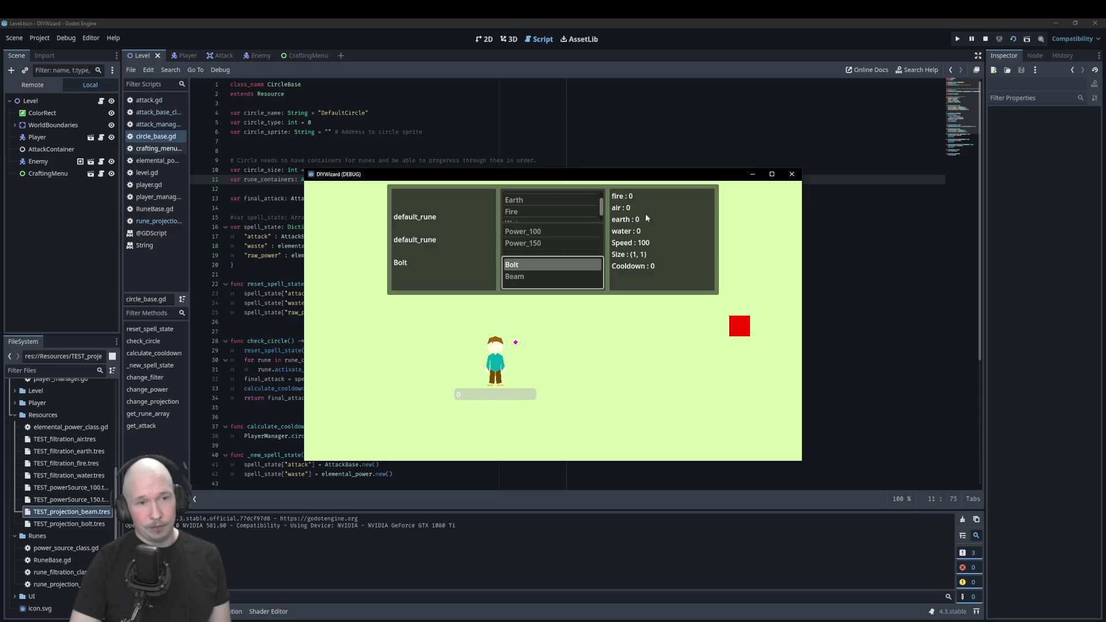
pyautogui.click(527, 212)
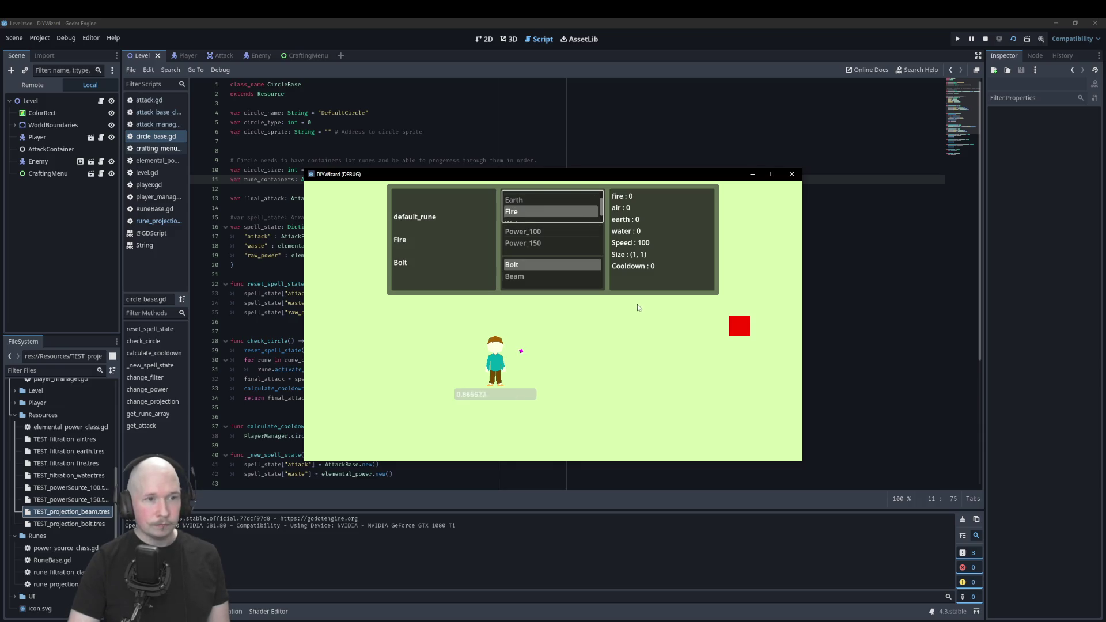
pyautogui.press('Tab')
pyautogui.press('Down')
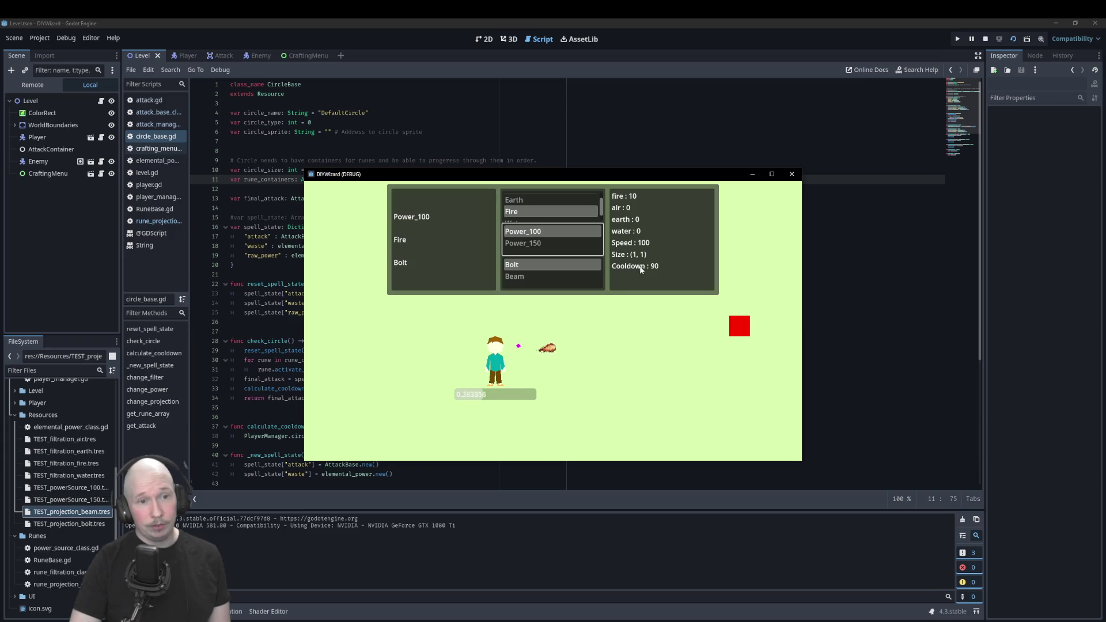
pyautogui.click(555, 242)
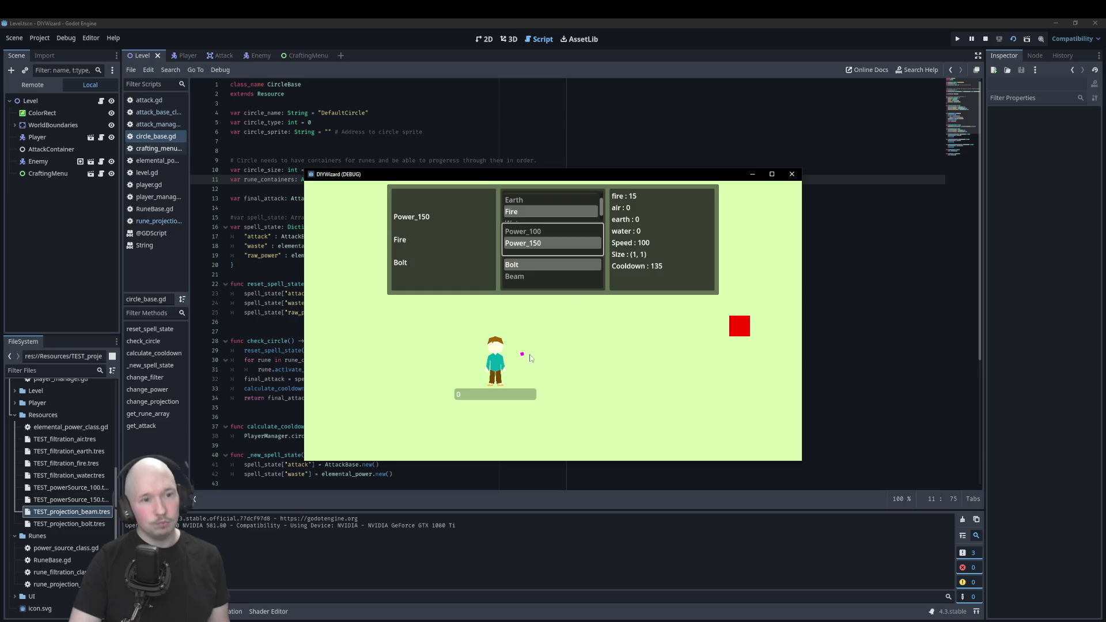
pyautogui.click(568, 231)
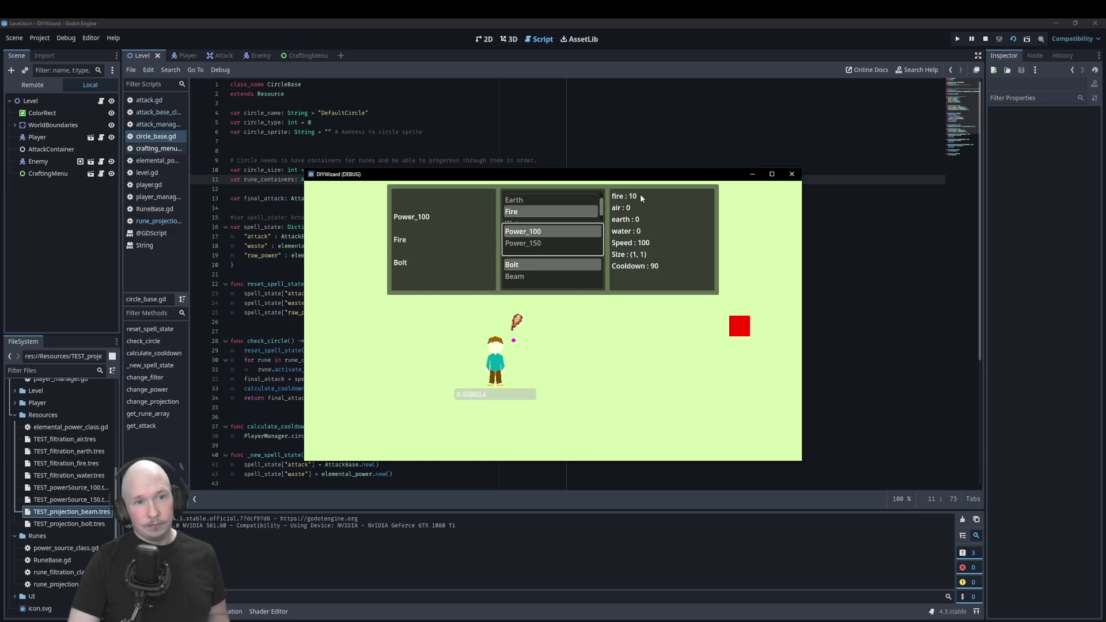
pyautogui.click(591, 249)
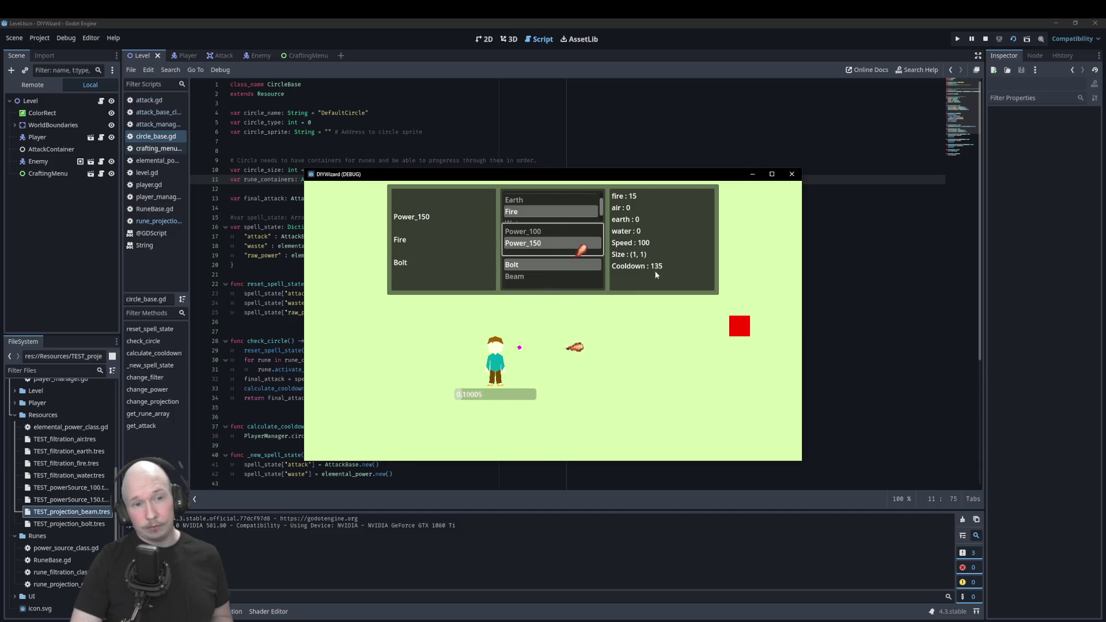
pyautogui.click(538, 276)
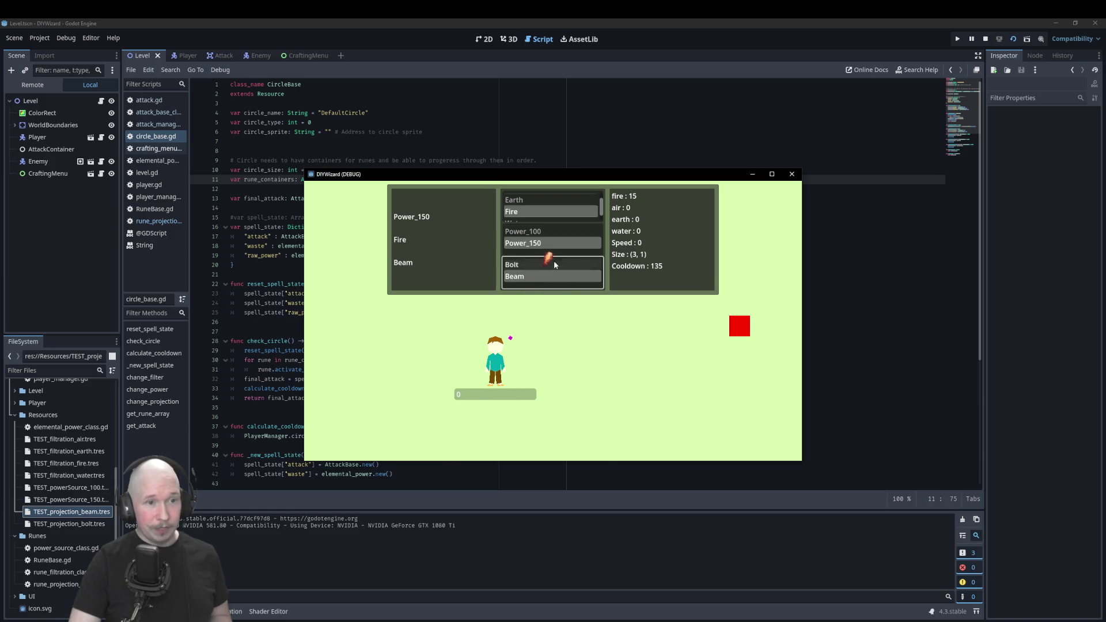
# Switch the power rune to Power_100 for fire 10 and Cooldown 90, then close the game.
pyautogui.scroll(-1, 545, 212)
pyautogui.scroll(2, 545, 212)
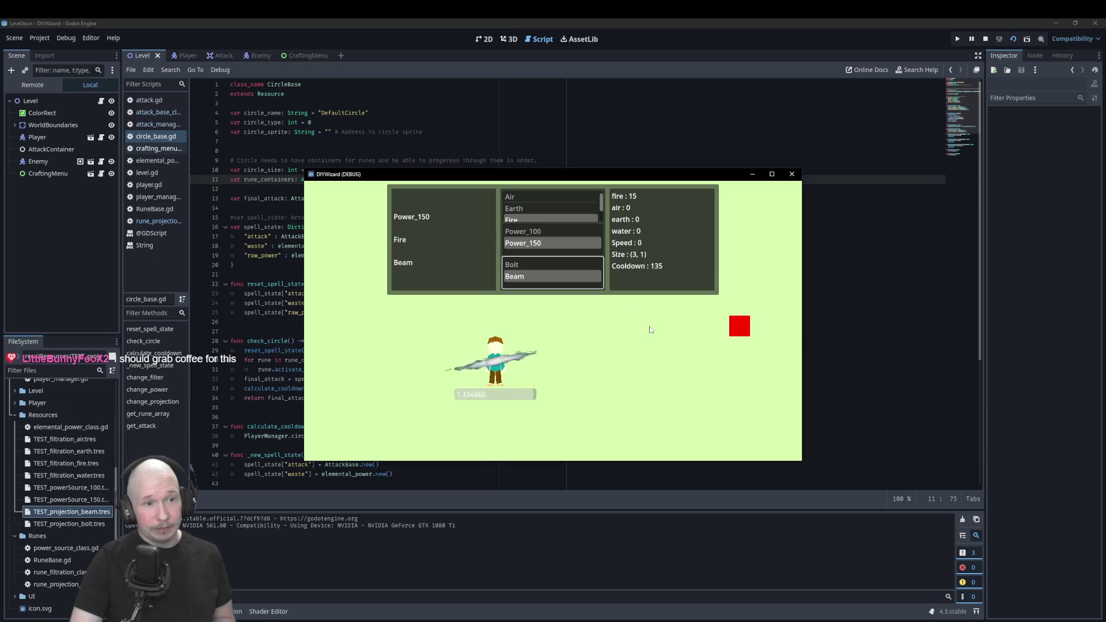
pyautogui.click(543, 231)
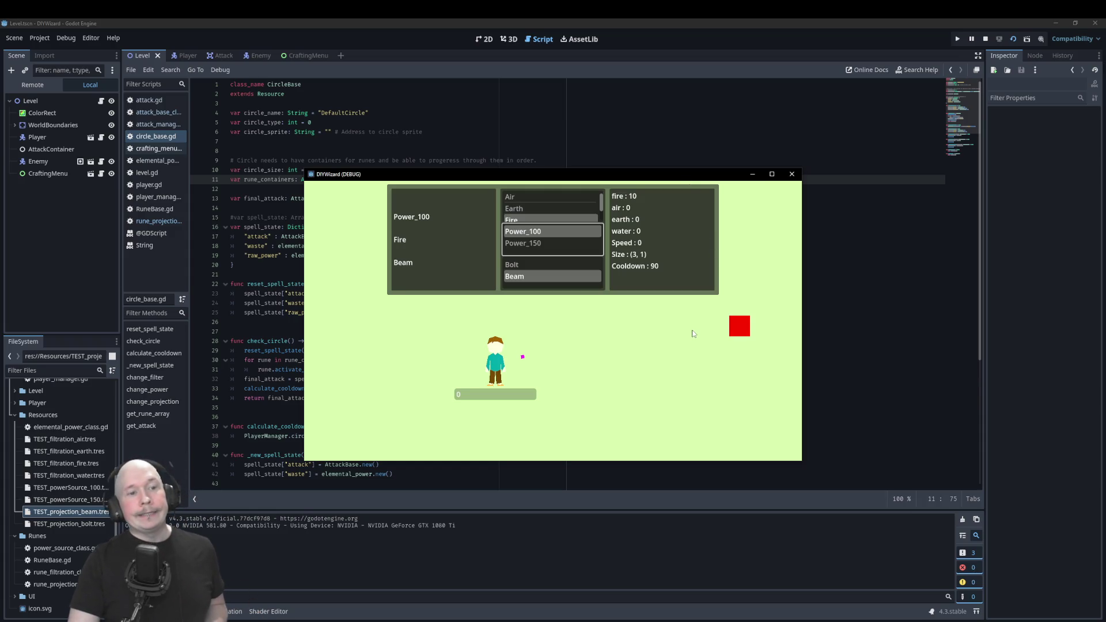
pyautogui.click(792, 174)
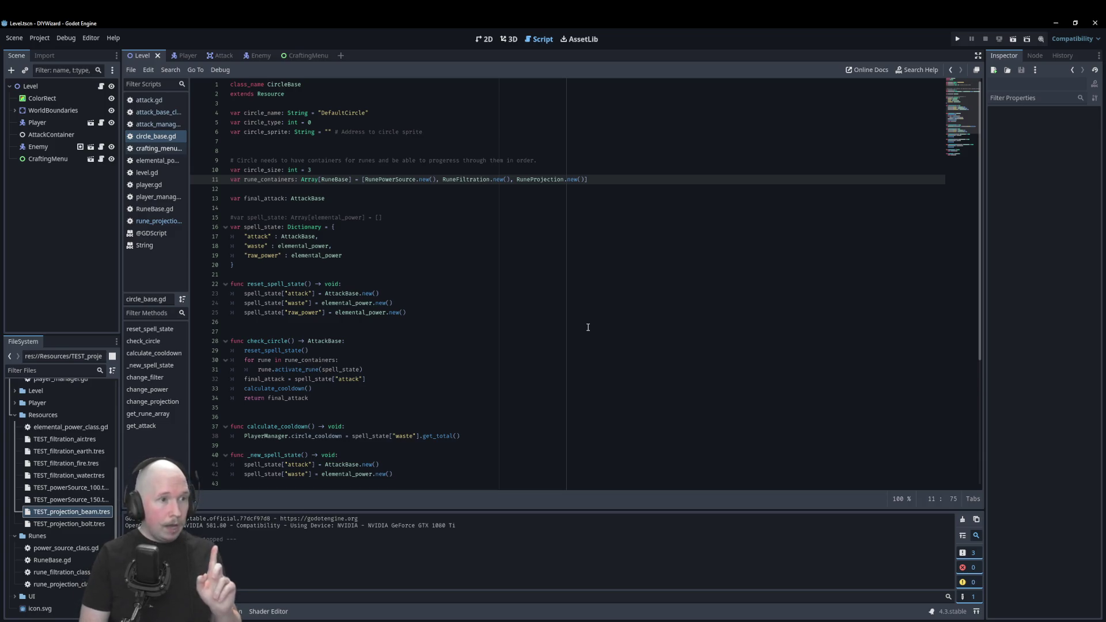
# Open the Array class reference from the script.
pyautogui.press('super')
pyautogui.press('Escape')
pyautogui.keyDown('ctrl'); pyautogui.click(310, 180); pyautogui.keyUp('ctrl')
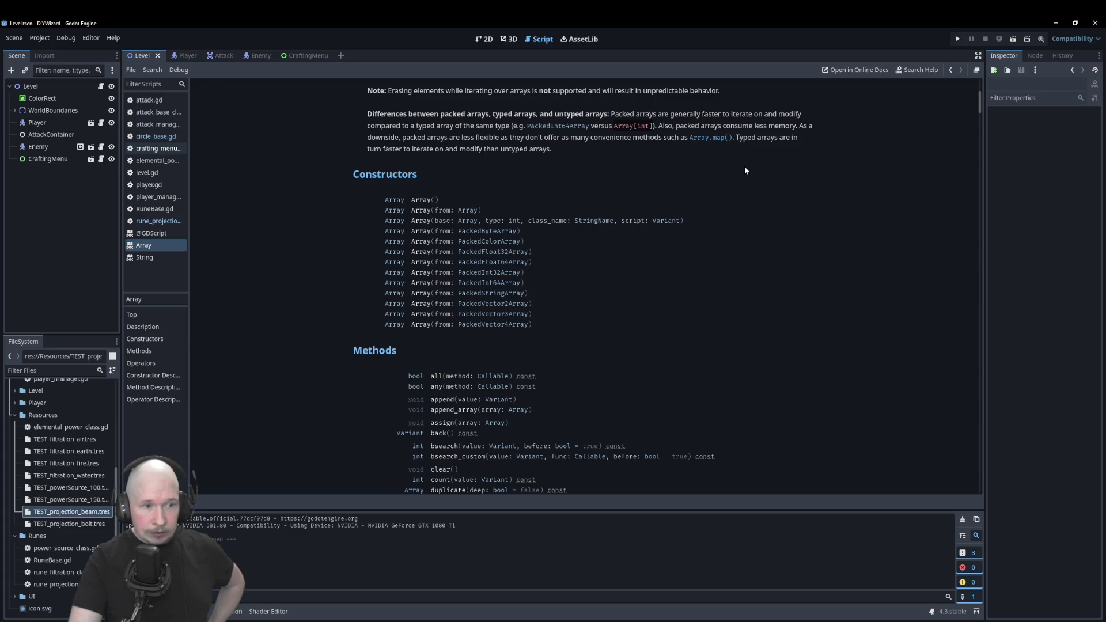
# Scroll through Array's constructors and methods, then jump to the reverse() description.
pyautogui.scroll(-3, 745, 166)
pyautogui.scroll(3, 745, 167)
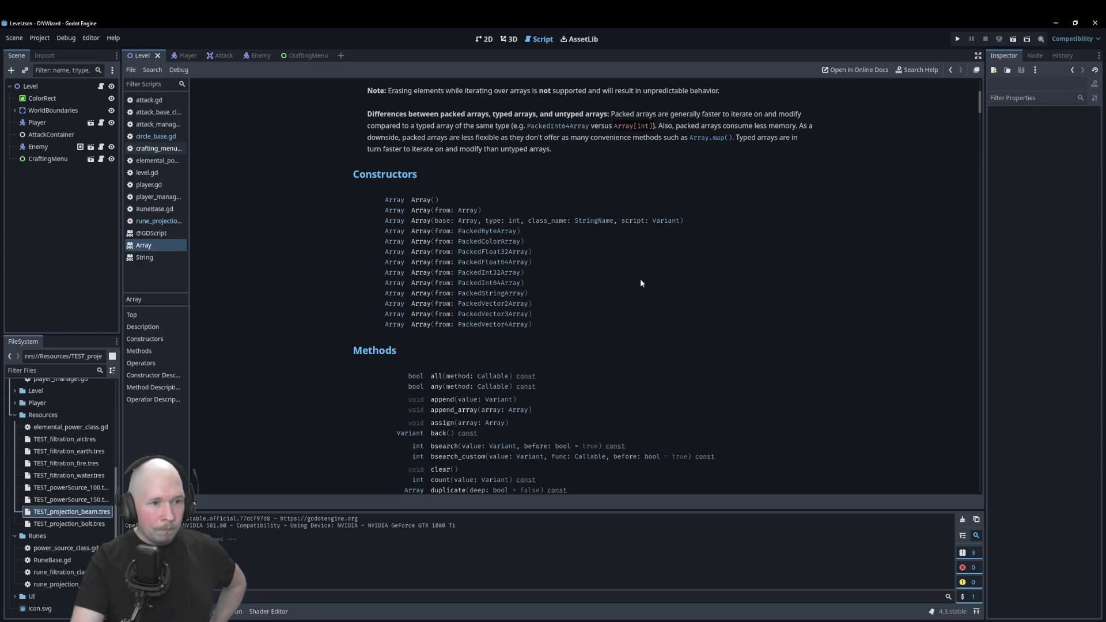
pyautogui.scroll(-5, 641, 282)
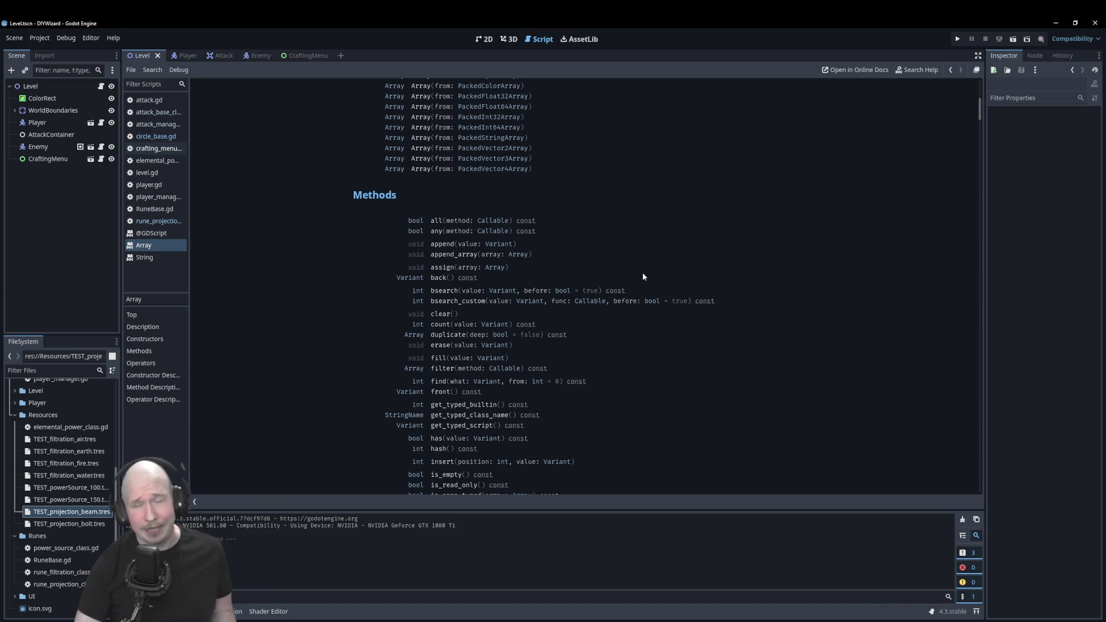
pyautogui.scroll(-10, 643, 259)
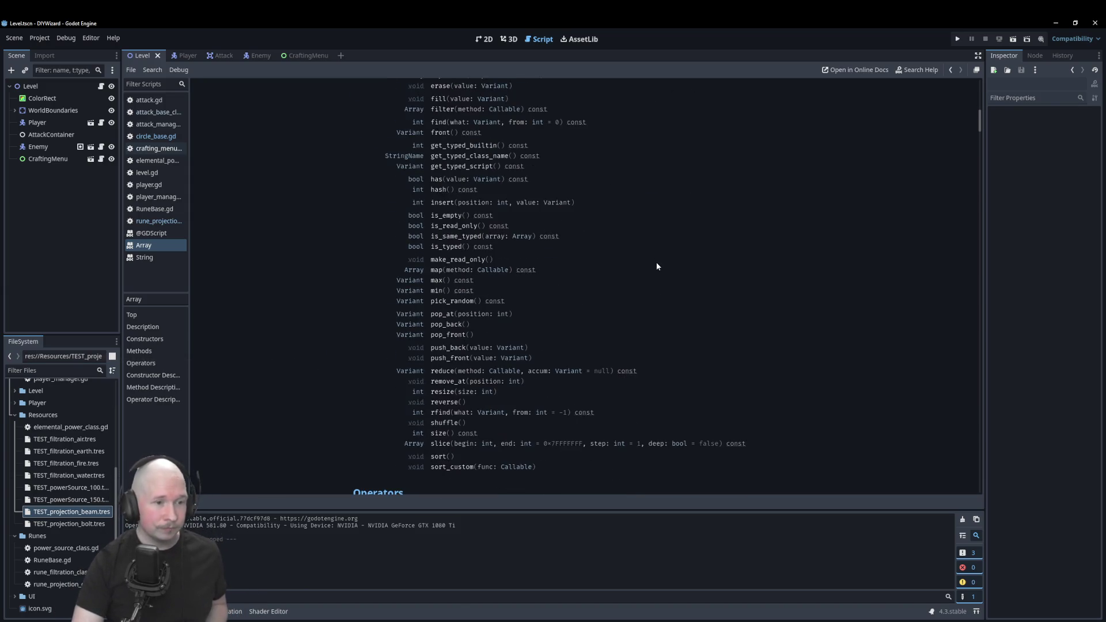
pyautogui.scroll(-5, 657, 266)
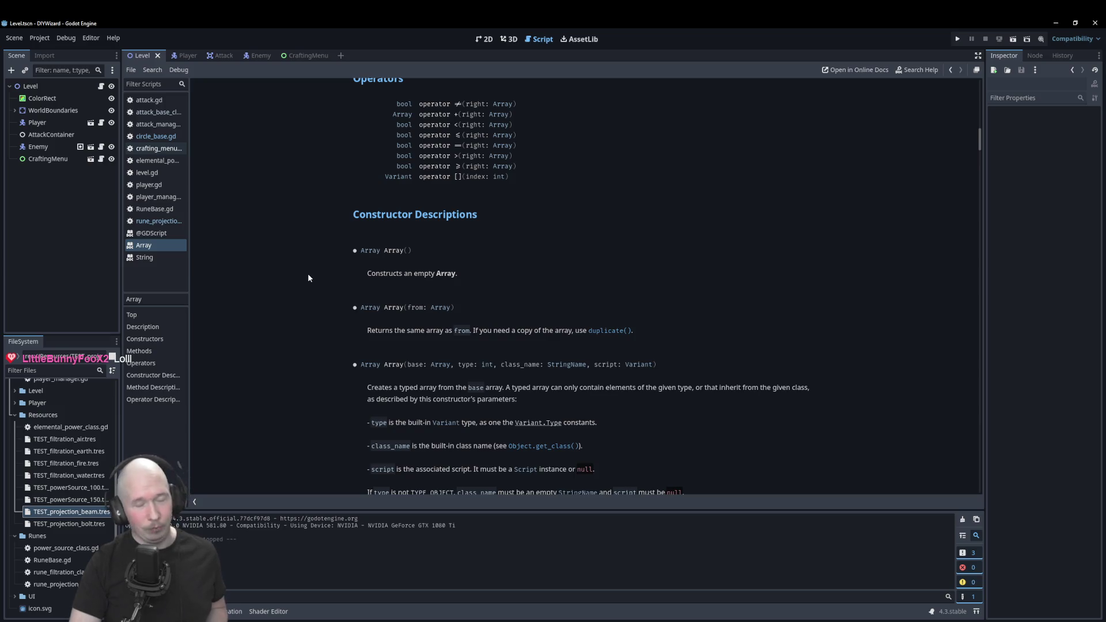
pyautogui.scroll(-1, 309, 275)
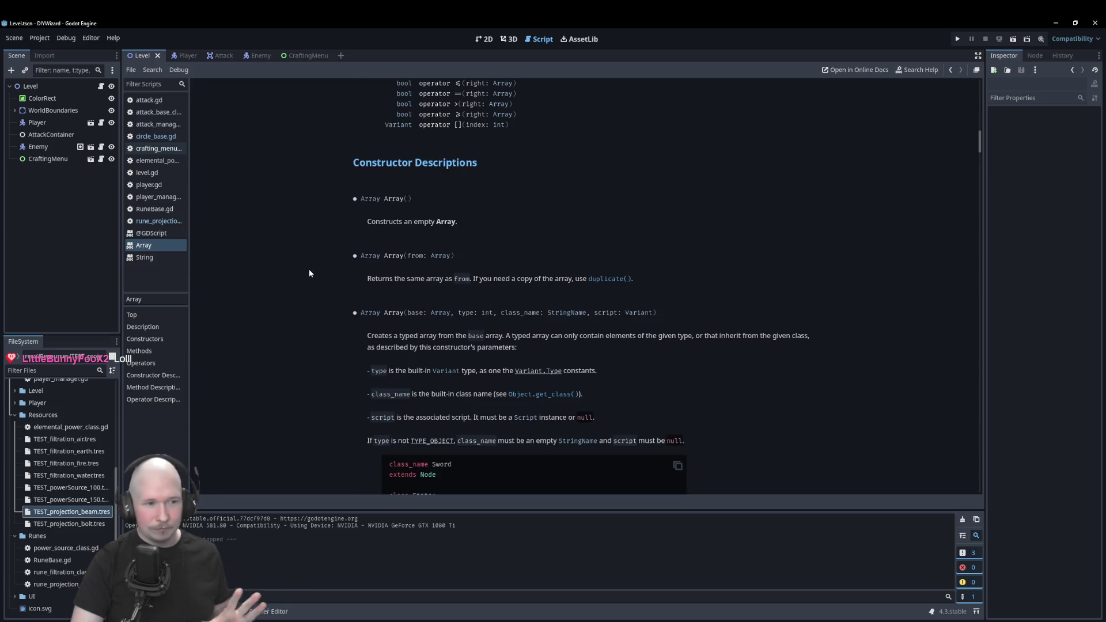
pyautogui.scroll(-1, 309, 274)
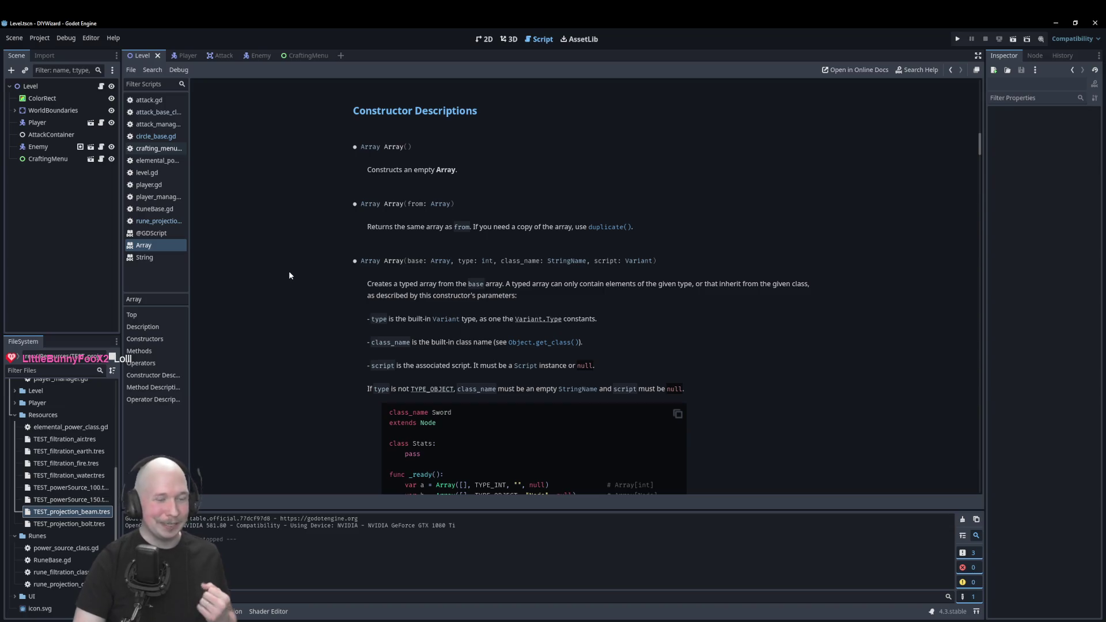
pyautogui.scroll(-3, 289, 275)
pyautogui.scroll(3, 289, 275)
pyautogui.scroll(5, 289, 275)
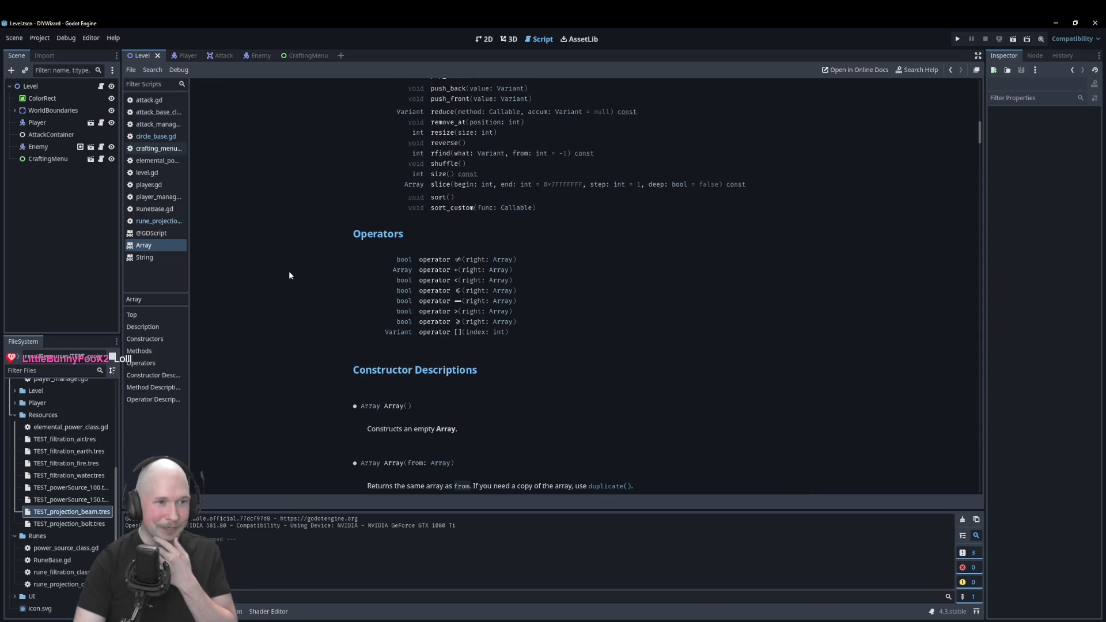
pyautogui.scroll(3, 289, 275)
pyautogui.scroll(3, 290, 276)
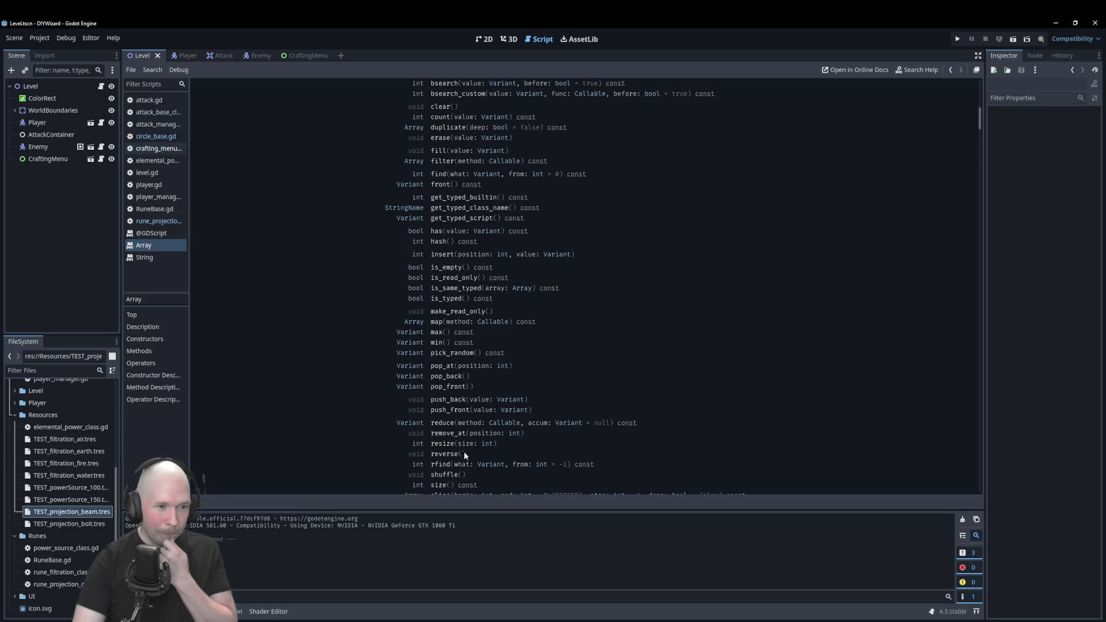
pyautogui.click(445, 454)
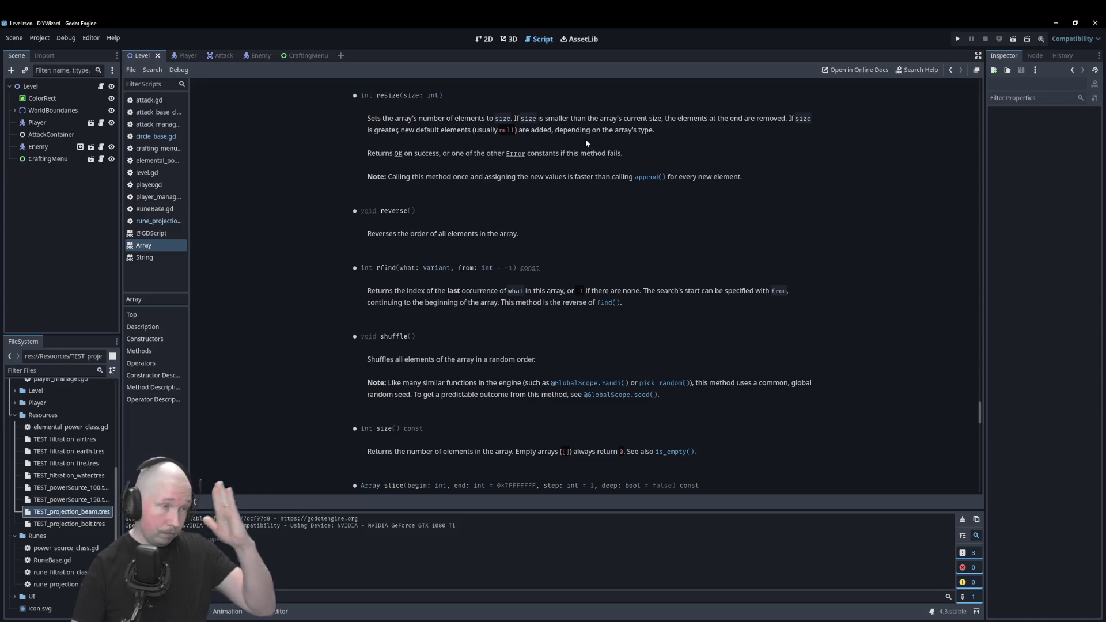
# In circle_base.gd, replace RunePowerSource.new() on line 11 with null.
pyautogui.click(155, 136)
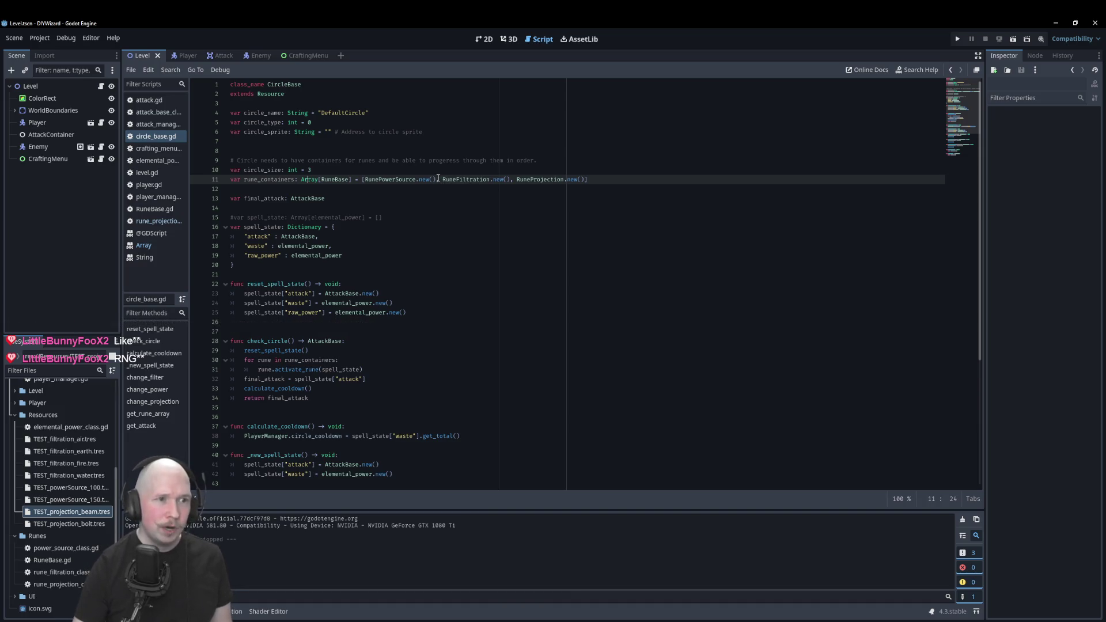
pyautogui.moveTo(436, 180); pyautogui.dragTo(368, 182)
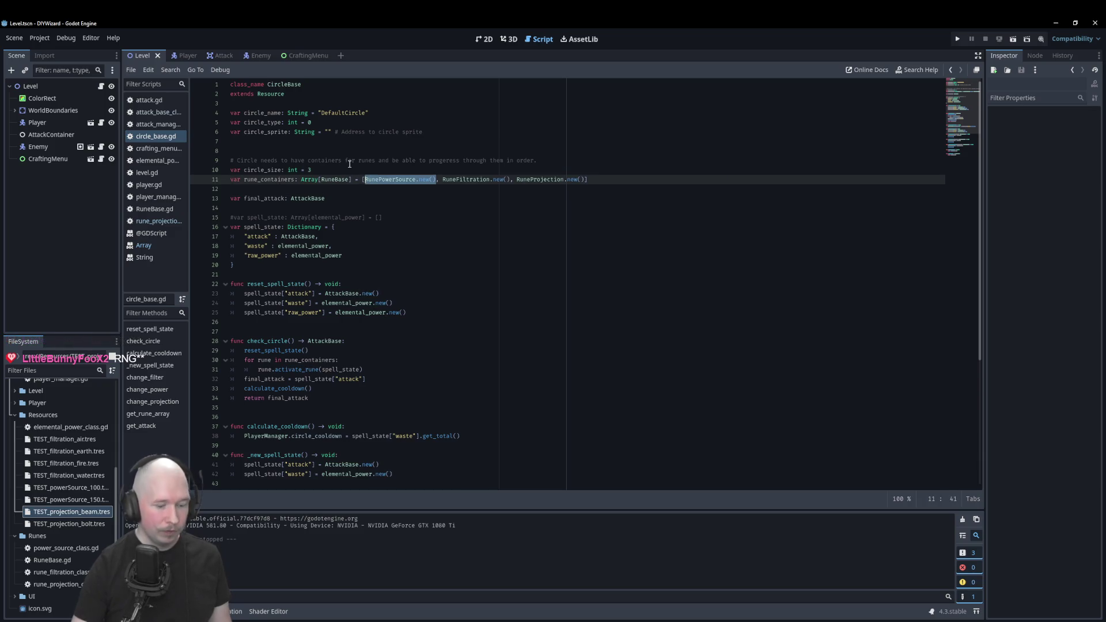
pyautogui.write('null')
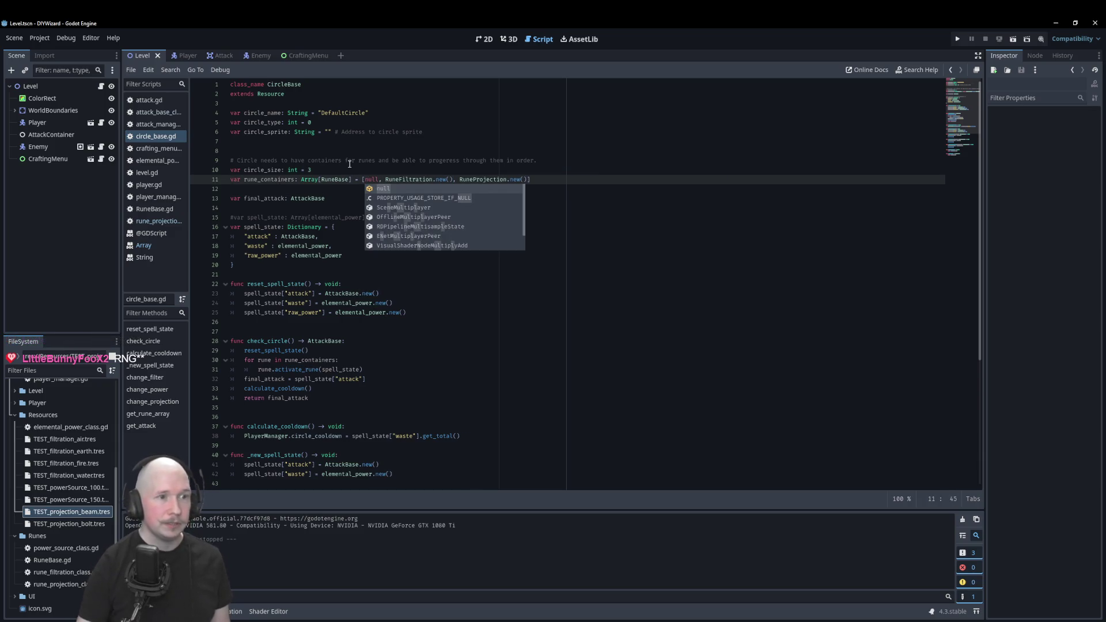
pyautogui.click(412, 152)
# Replace the RuneFiltration and RuneProjection .new() entries with null and save the script.
pyautogui.doubleClick(373, 181)
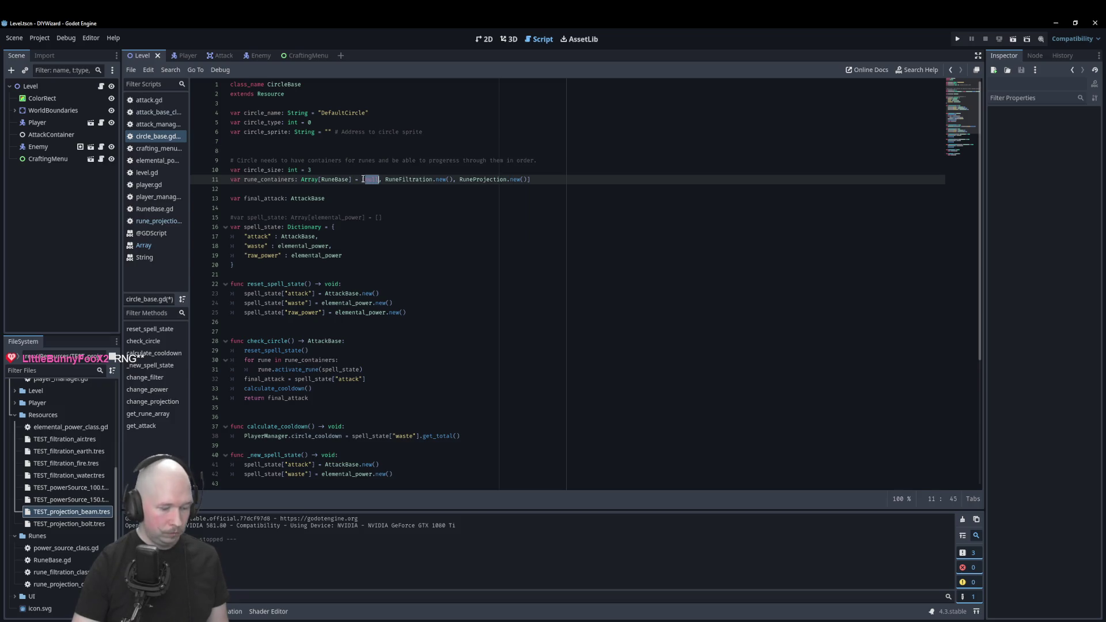
pyautogui.doubleClick(407, 179)
pyautogui.press('BackSpace')
pyautogui.press('Delete')
pyautogui.press('Delete')
pyautogui.press('Delete')
pyautogui.write('null')
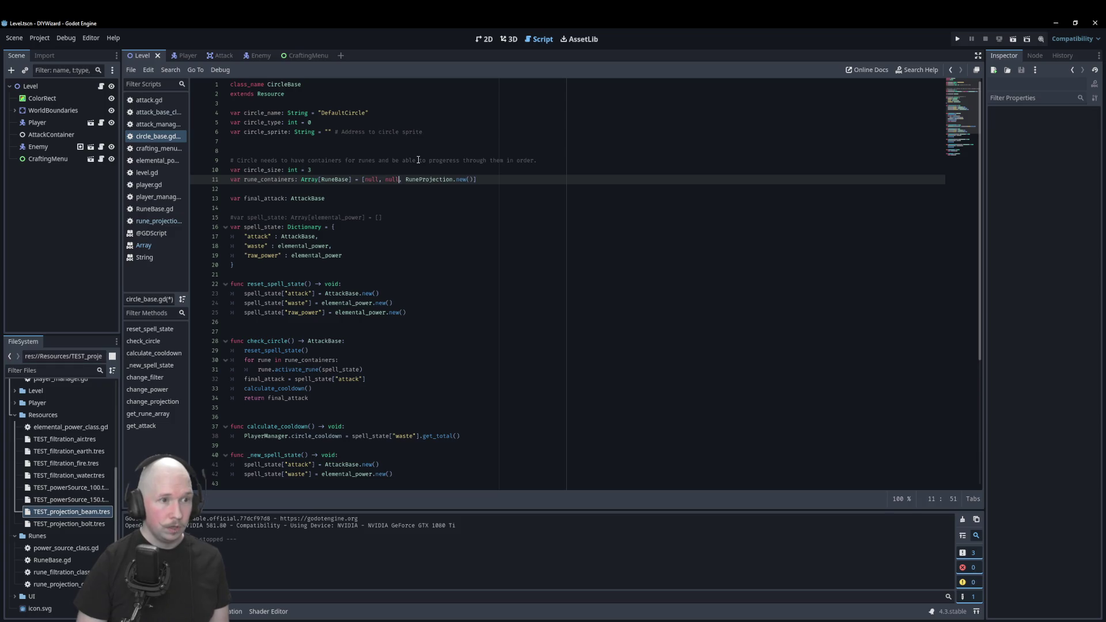
pyautogui.press('Delete')
pyautogui.press('Delete')
pyautogui.press('Delete')
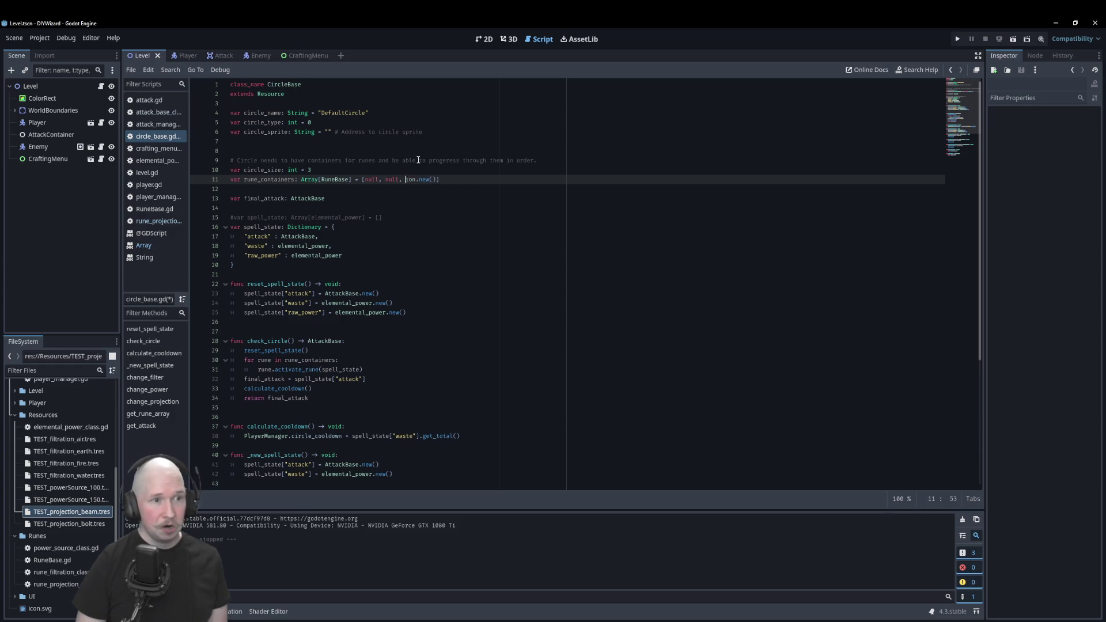
pyautogui.press('Delete')
pyautogui.press('Delete')
pyautogui.press('Delete')
pyautogui.write('null')
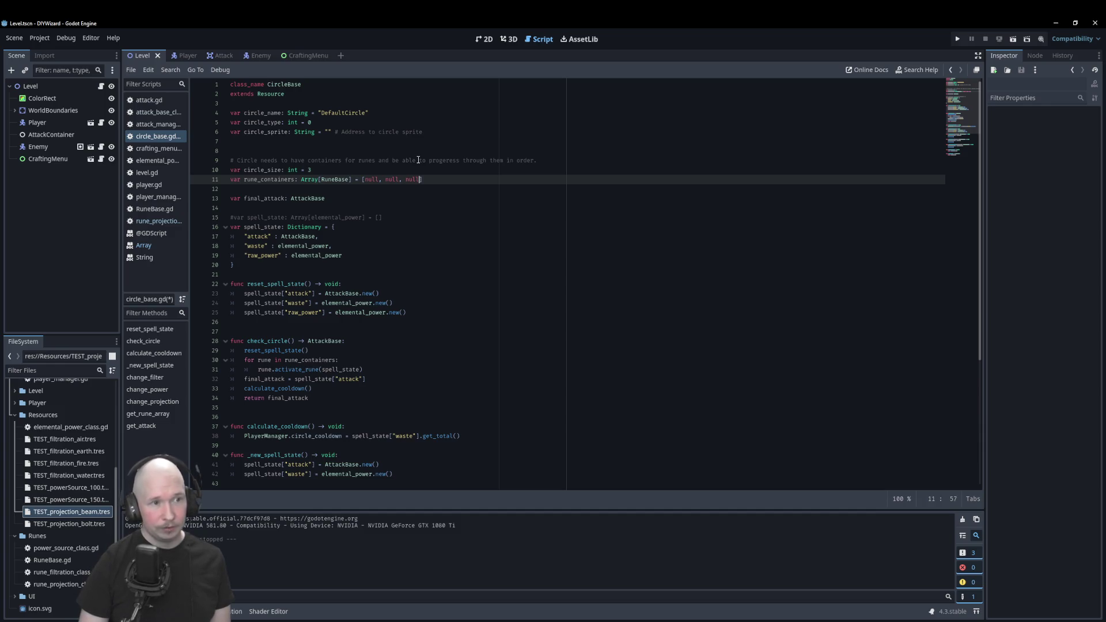
pyautogui.hotkey('ctrl', 's')
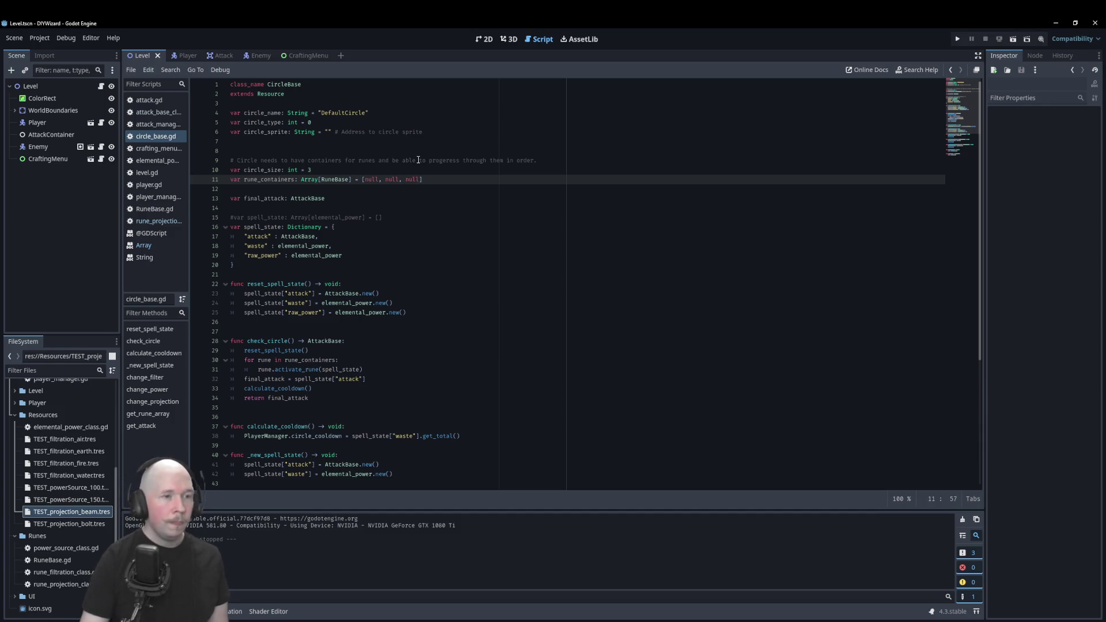
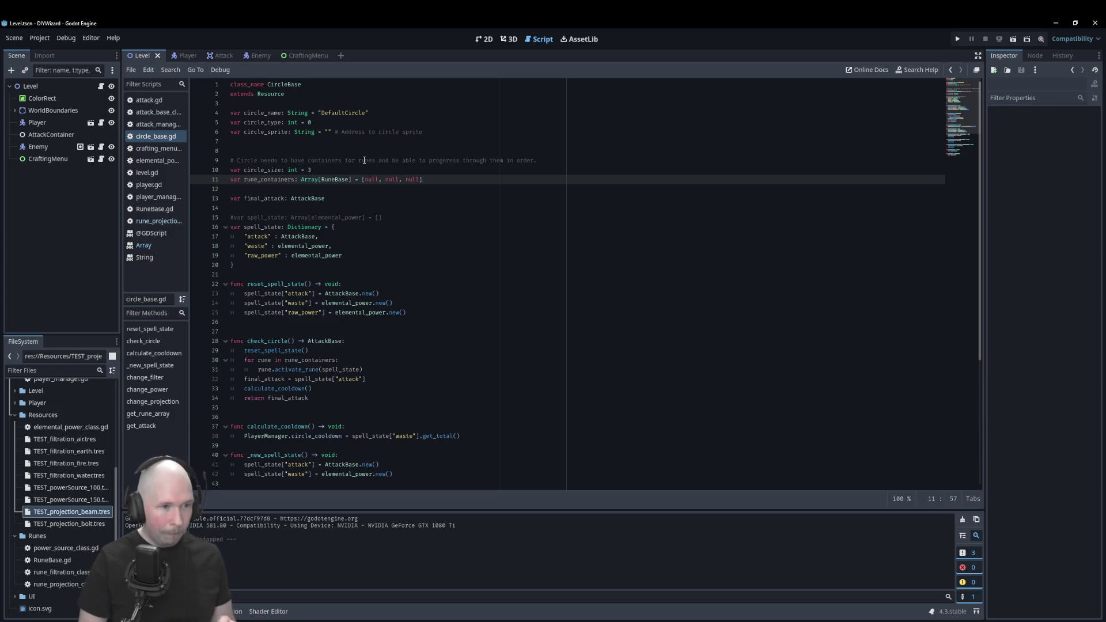
# Save the current scene before running the game.
pyautogui.hotkey('ctrl', 's')
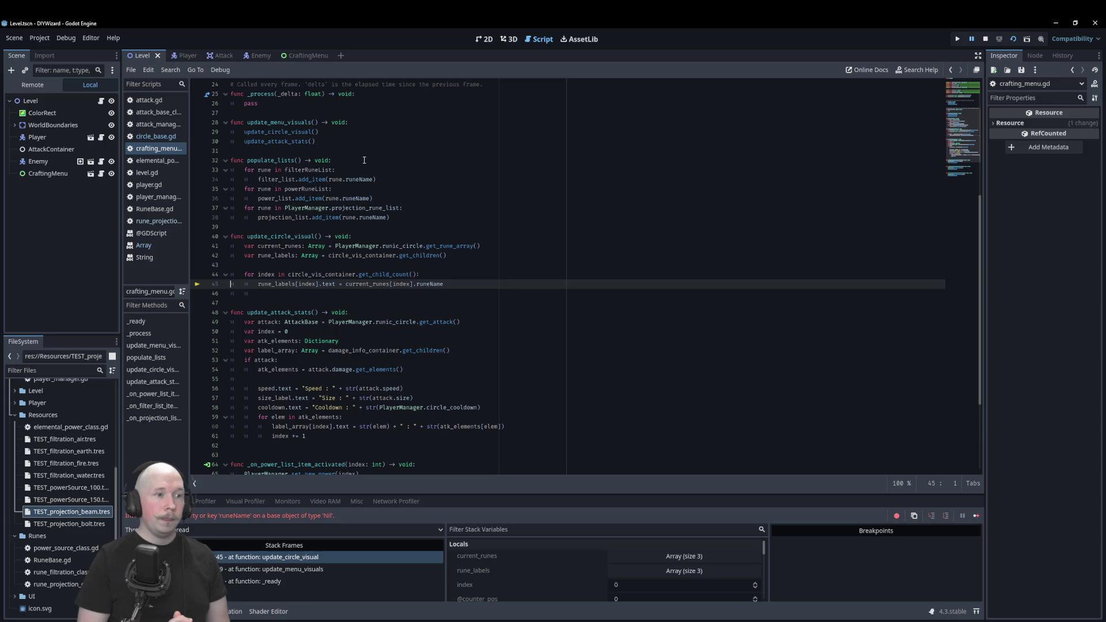
# Wrap the rune-label loop in 'if current_runes != []:' at line 44 and save the script.
pyautogui.press('Tab')
pyautogui.press('Up')
pyautogui.press('Tab')
pyautogui.press('Return')
pyautogui.press('Up')
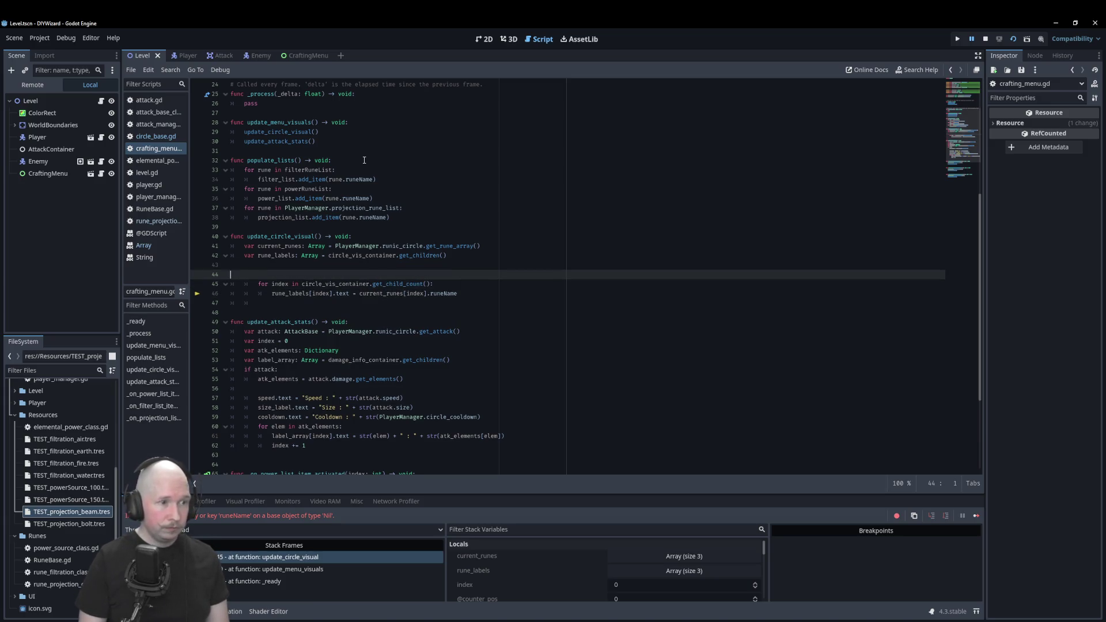
pyautogui.write('if ')
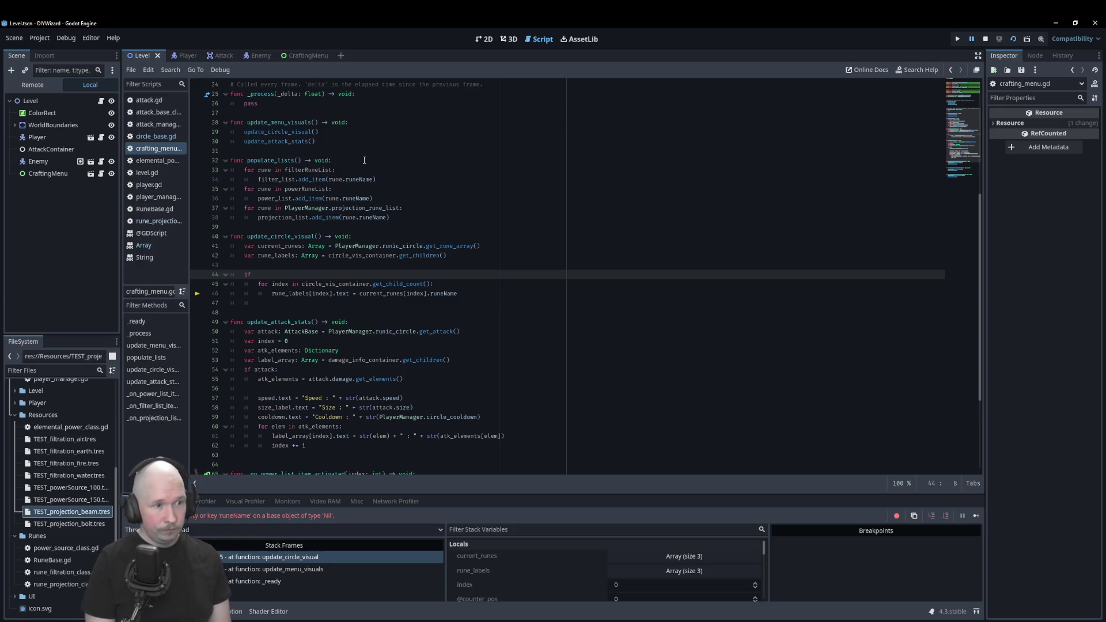
pyautogui.write('curr')
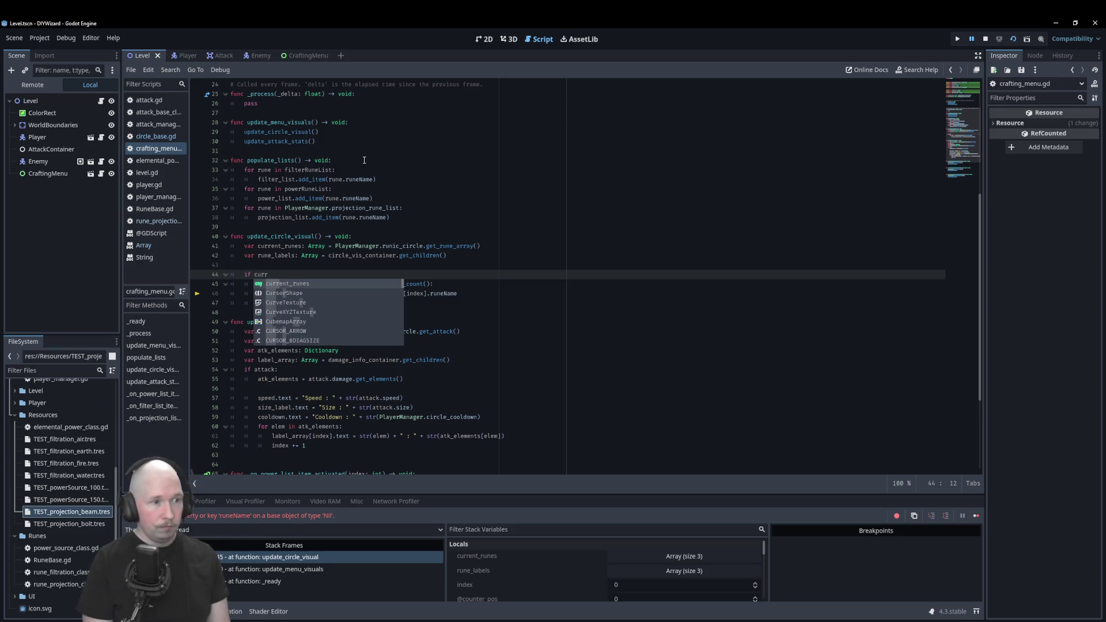
pyautogui.press('Return')
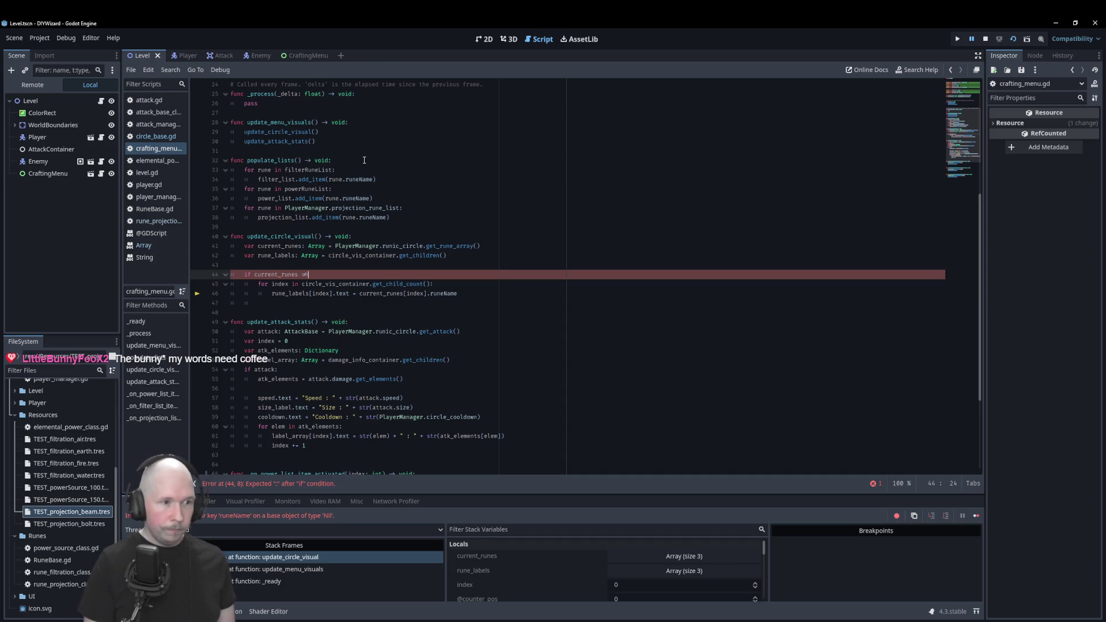
pyautogui.write('[')
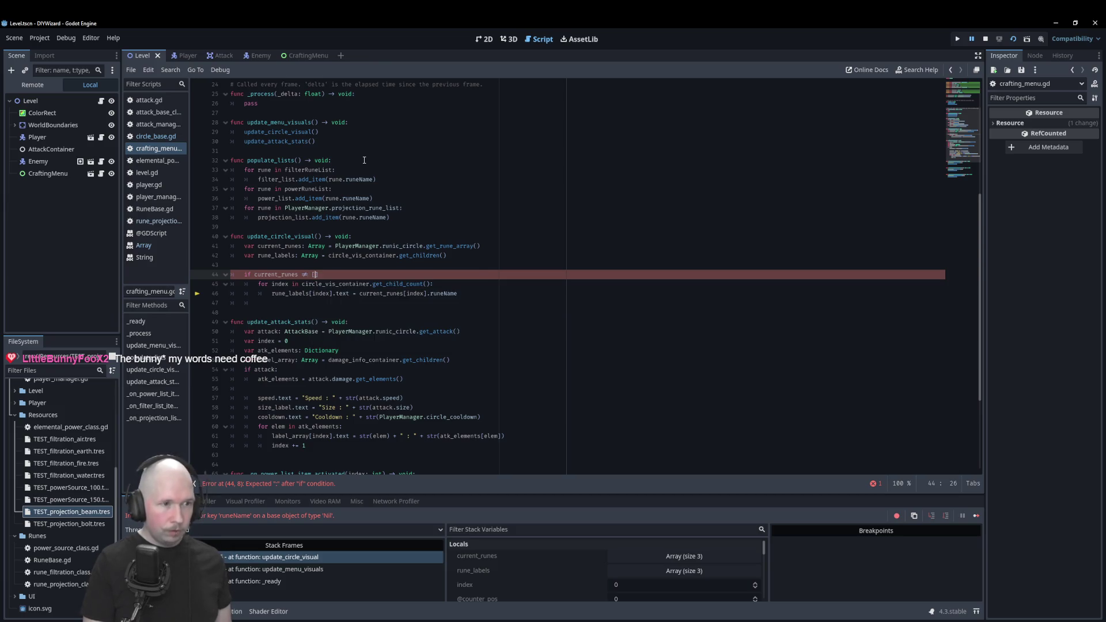
pyautogui.write(']:')
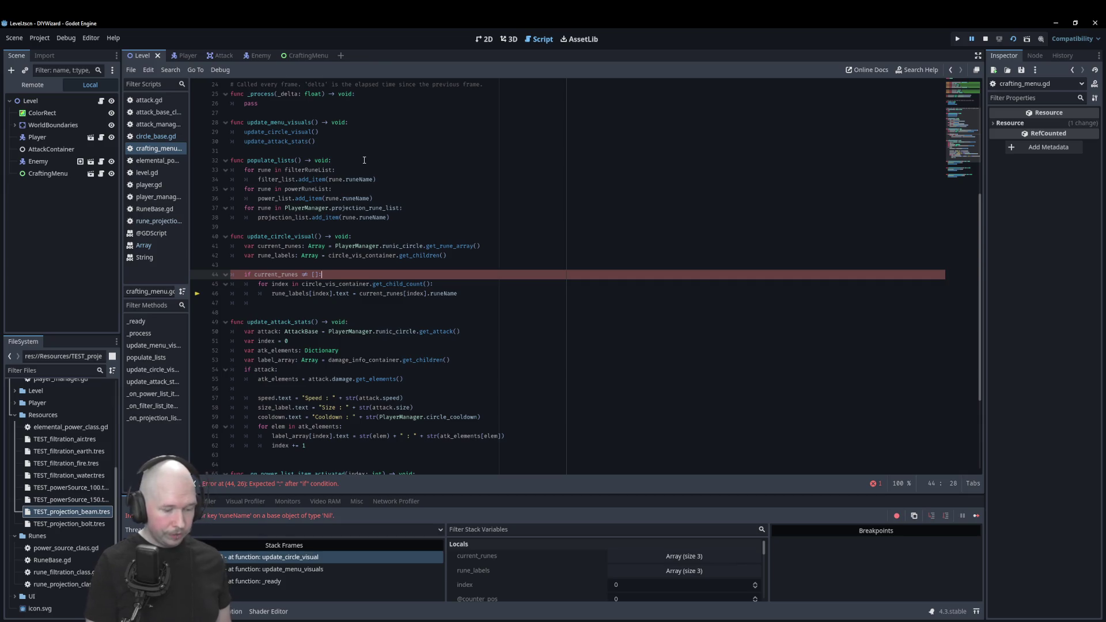
pyautogui.hotkey('ctrl', 's')
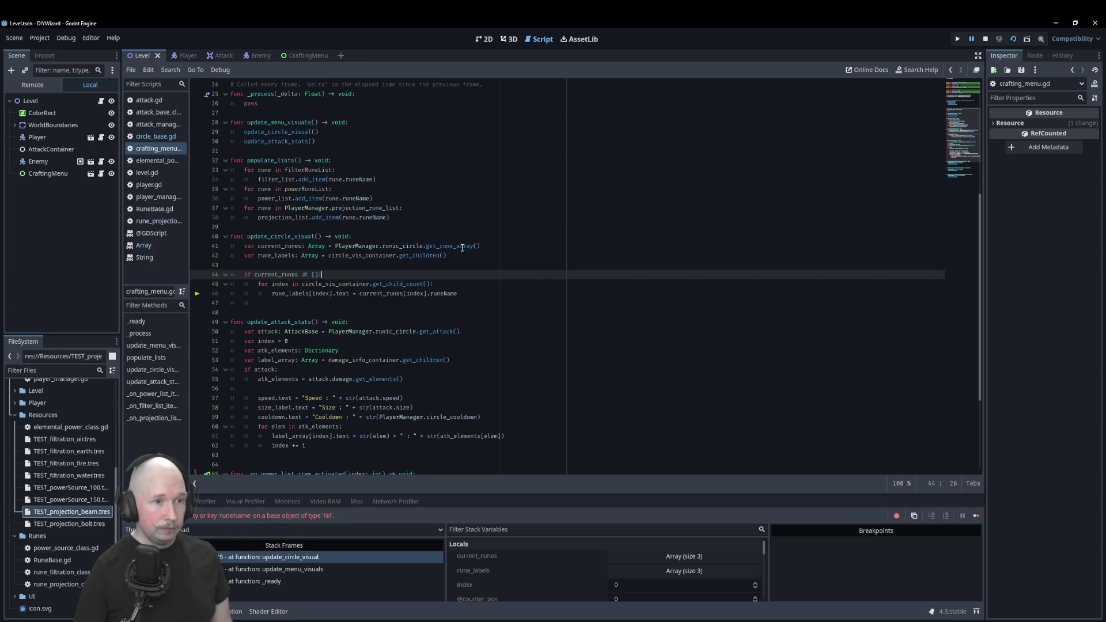
pyautogui.click(156, 137)
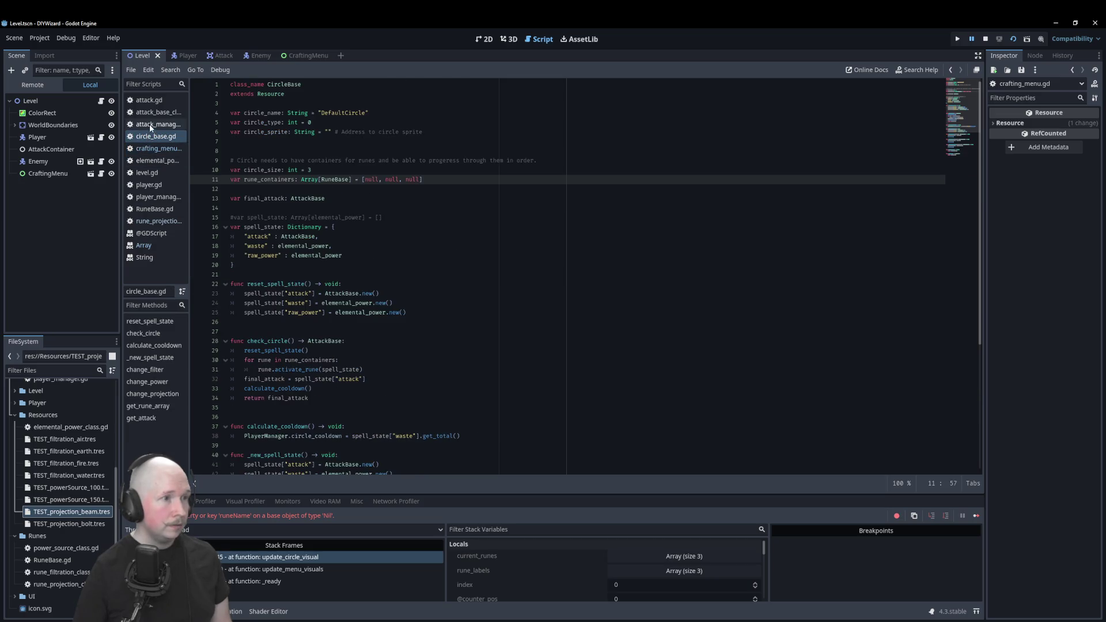
pyautogui.scroll(-5, 413, 264)
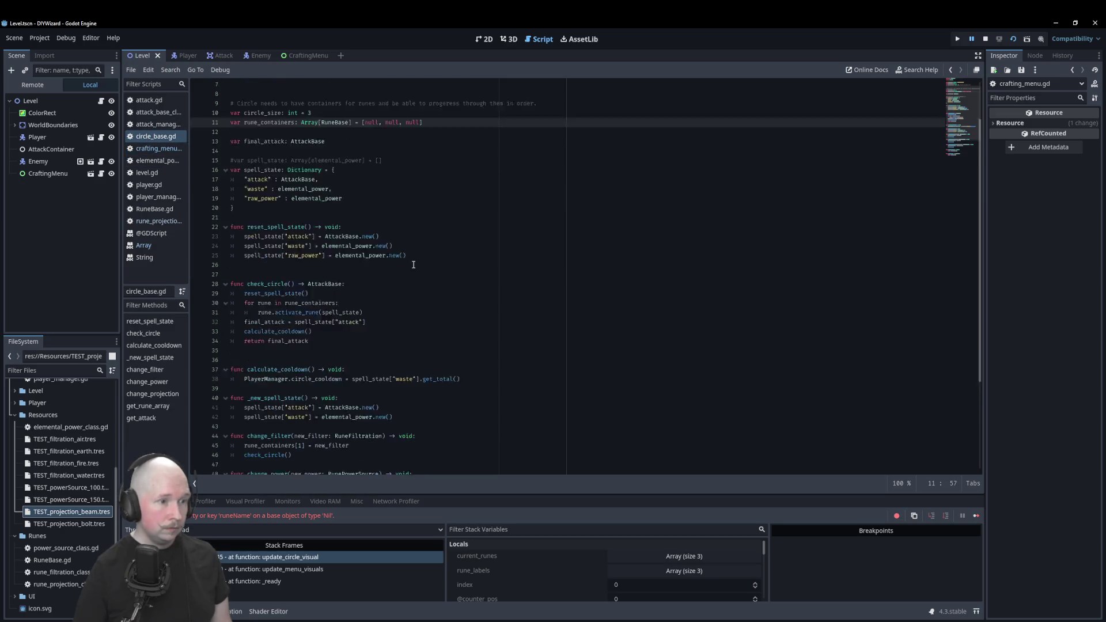
pyautogui.scroll(-2, 413, 264)
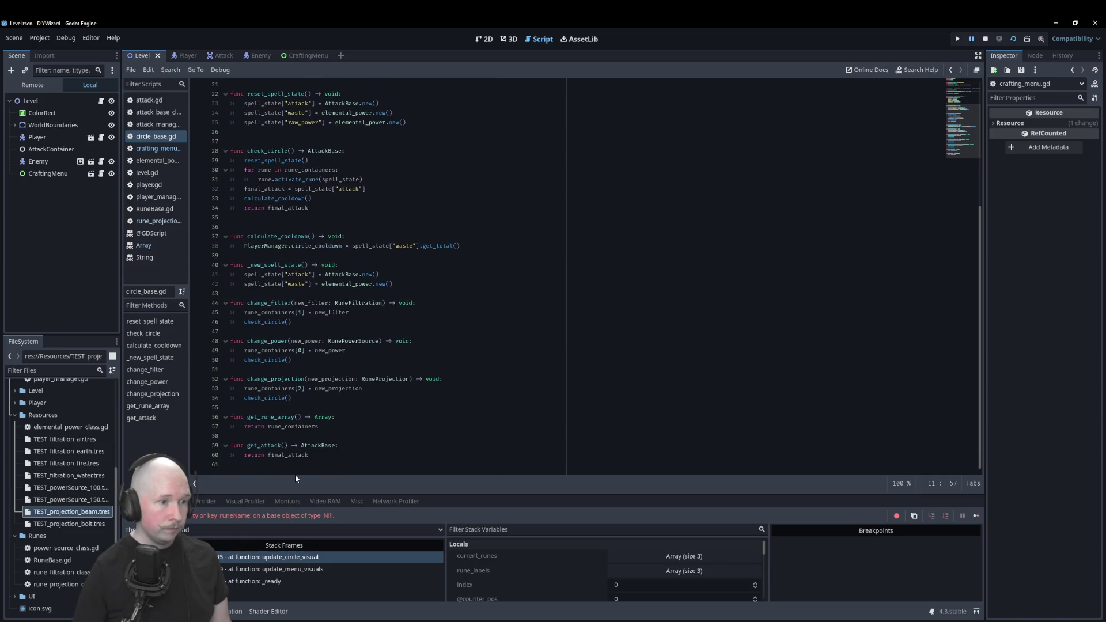
pyautogui.click(348, 415)
pyautogui.press('Return')
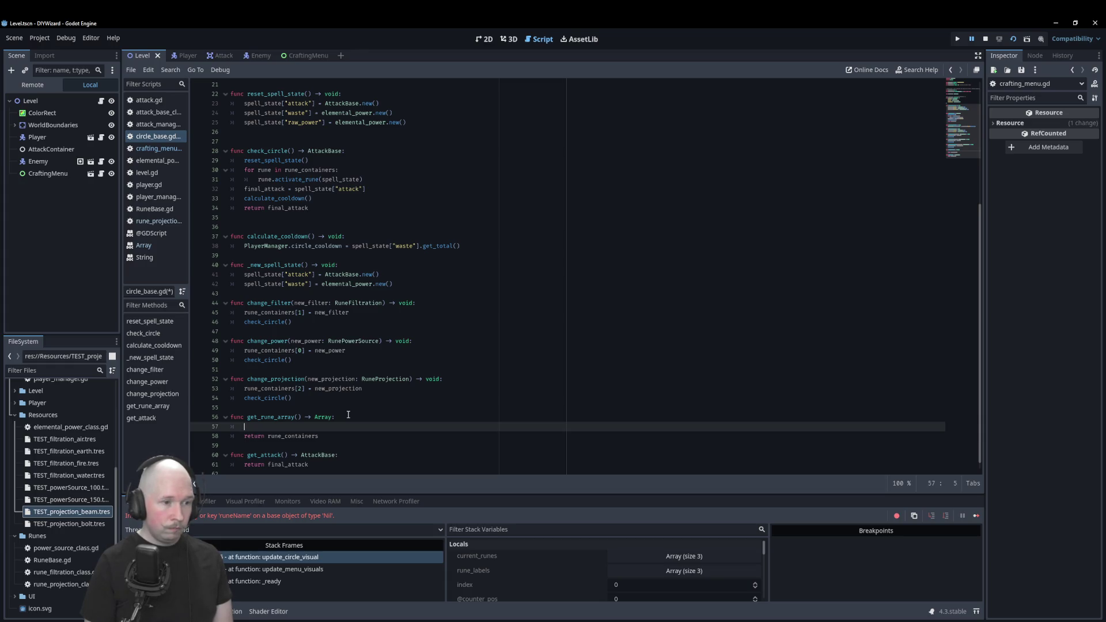
pyautogui.press('BackSpace')
pyautogui.press('BackSpace')
pyautogui.hotkey('ctrl', 's')
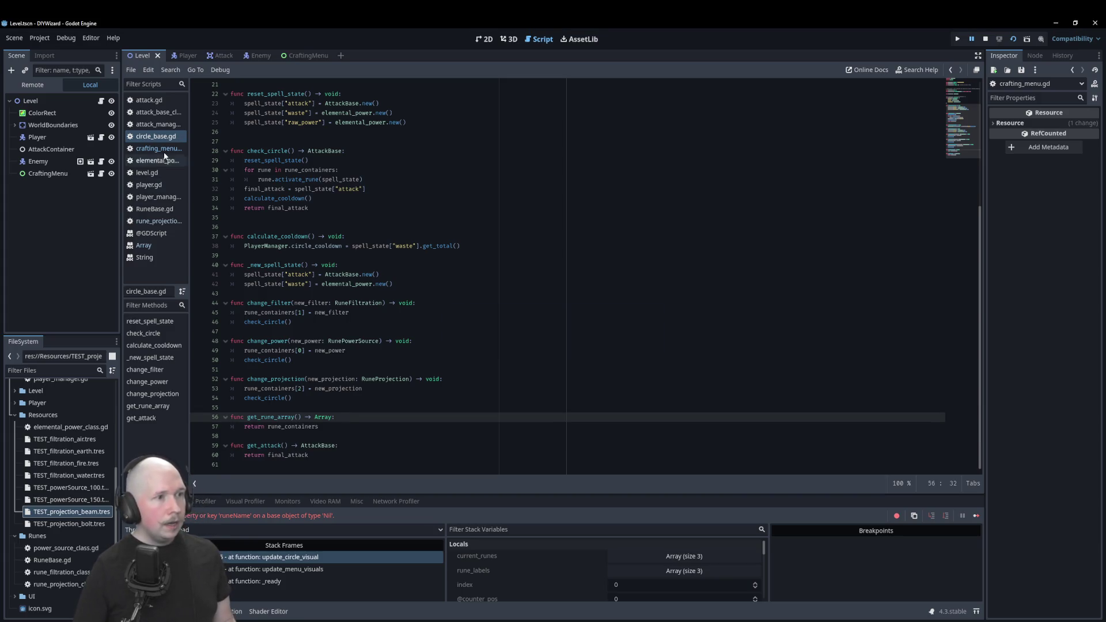
pyautogui.click(163, 150)
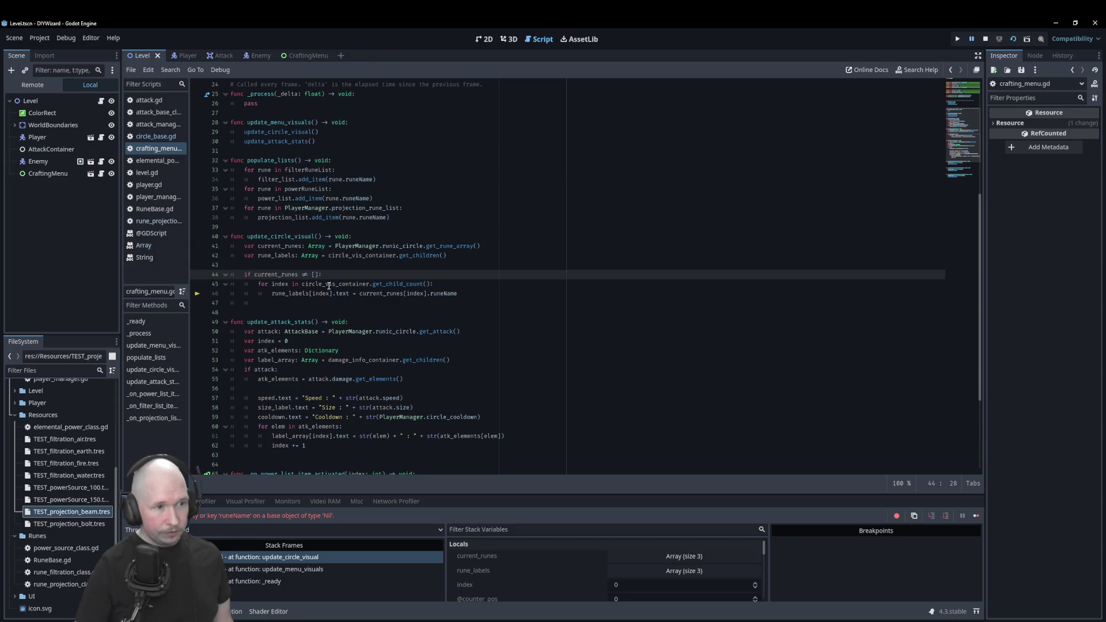
# Add 'if current_runes[index] != null:' inside the loop and indent the rune_labels assignment beneath it.
pyautogui.click(458, 285)
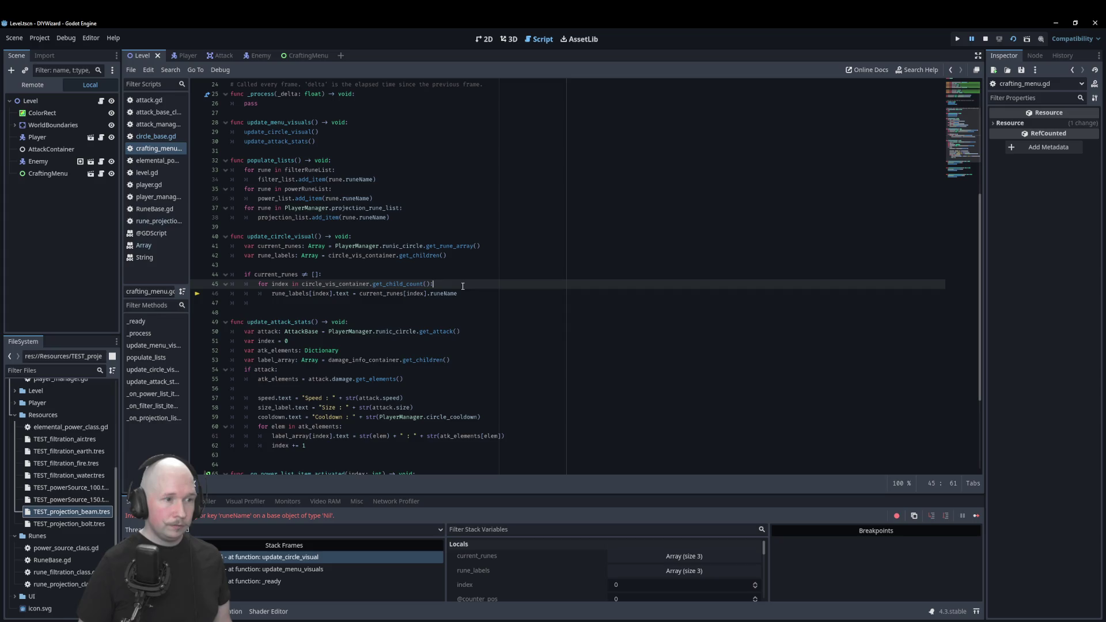
pyautogui.press('Return')
pyautogui.write('if')
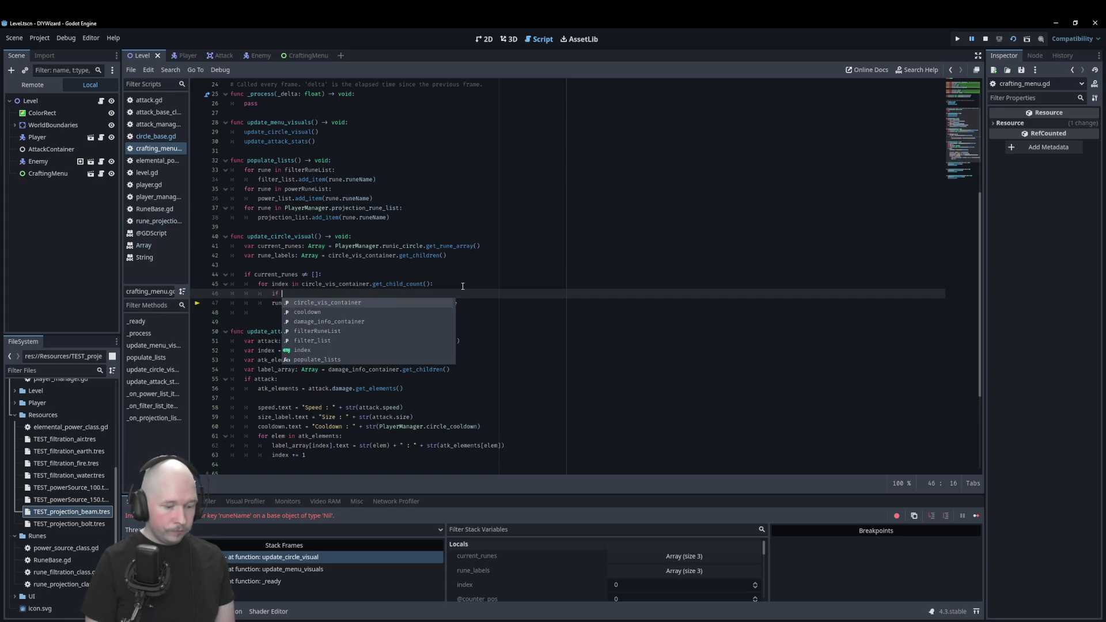
pyautogui.click(301, 311)
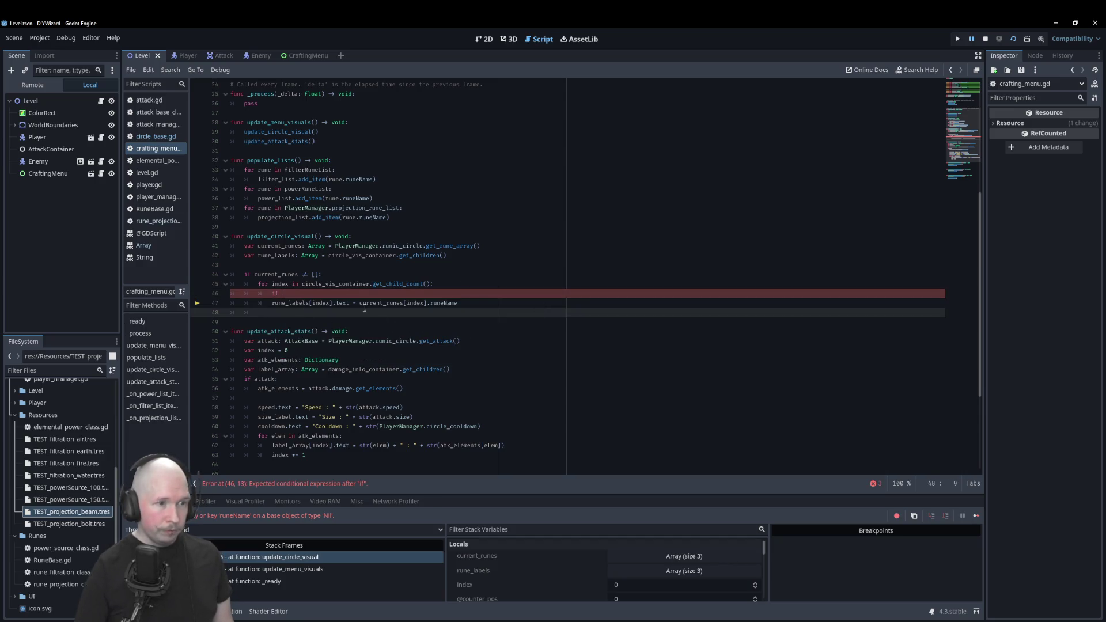
pyautogui.moveTo(360, 304)
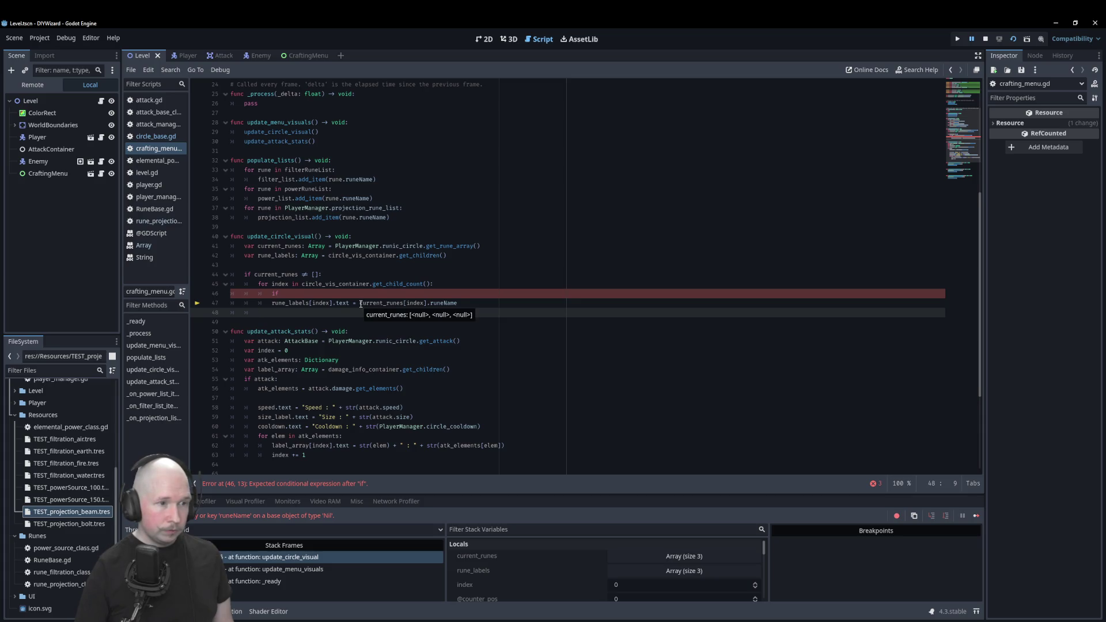
pyautogui.moveTo(361, 304); pyautogui.dragTo(427, 304)
pyautogui.hotkey('ctrl', 'c')
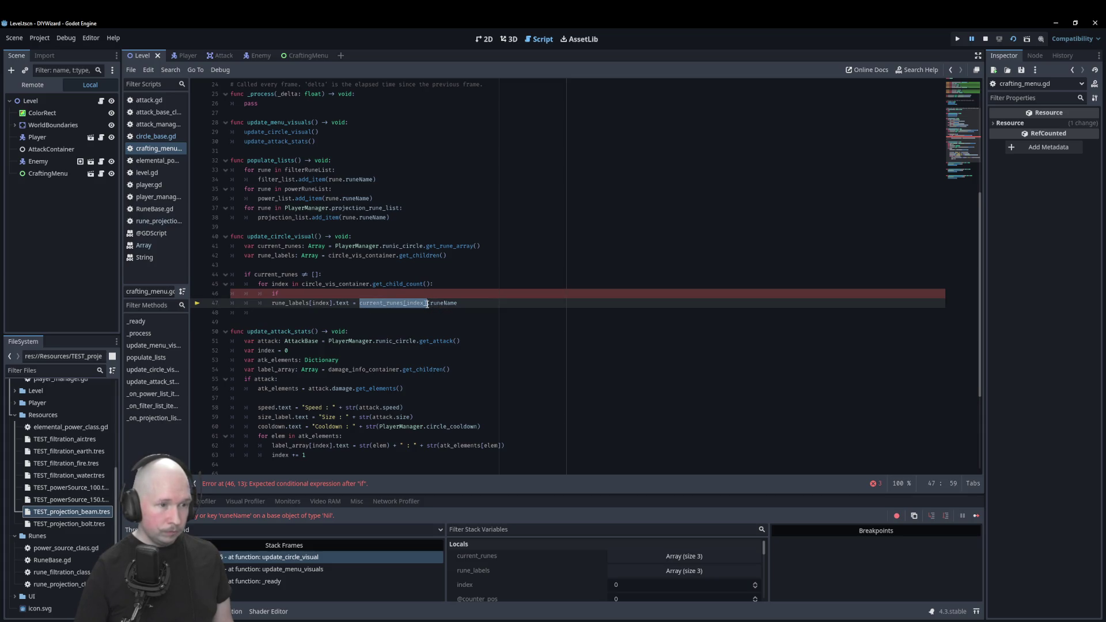
pyautogui.click(379, 293)
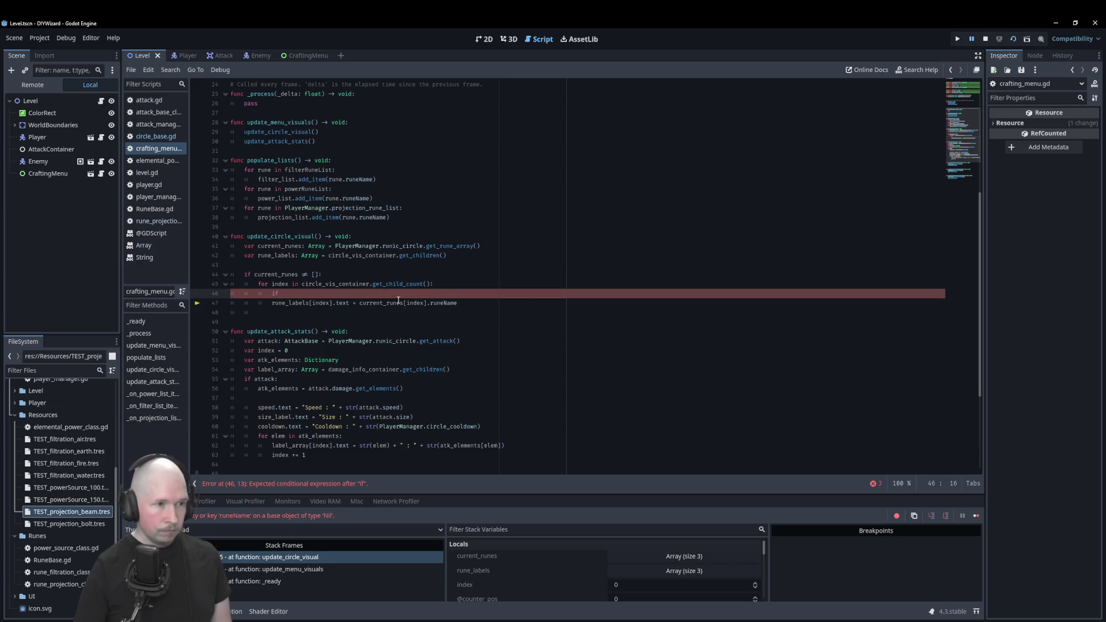
pyautogui.hotkey('ctrl', 'v')
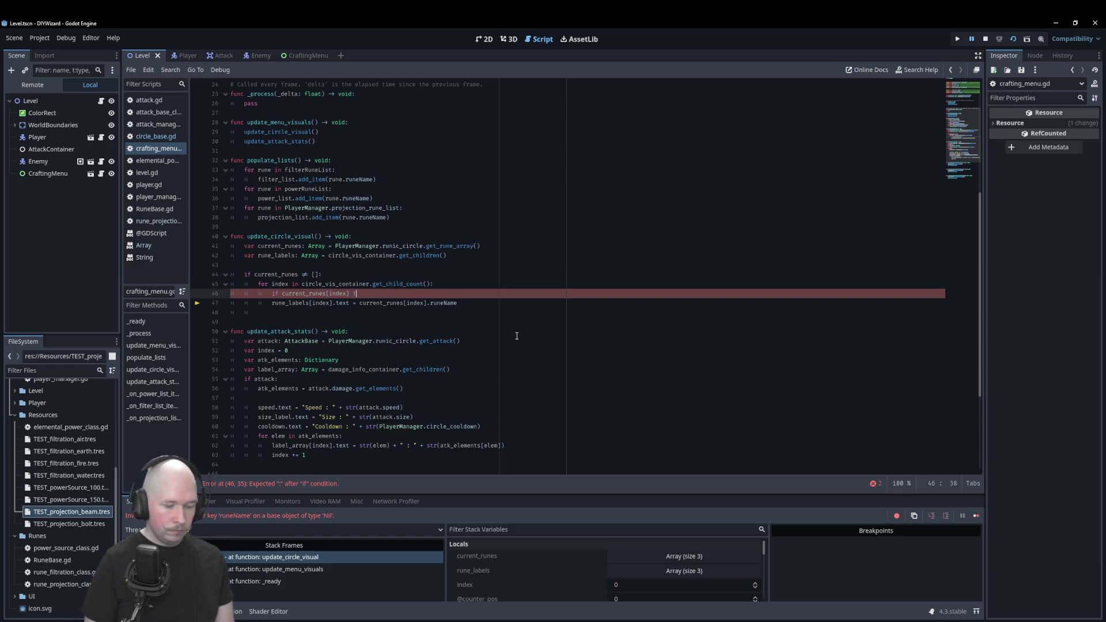
pyautogui.write('!= null:')
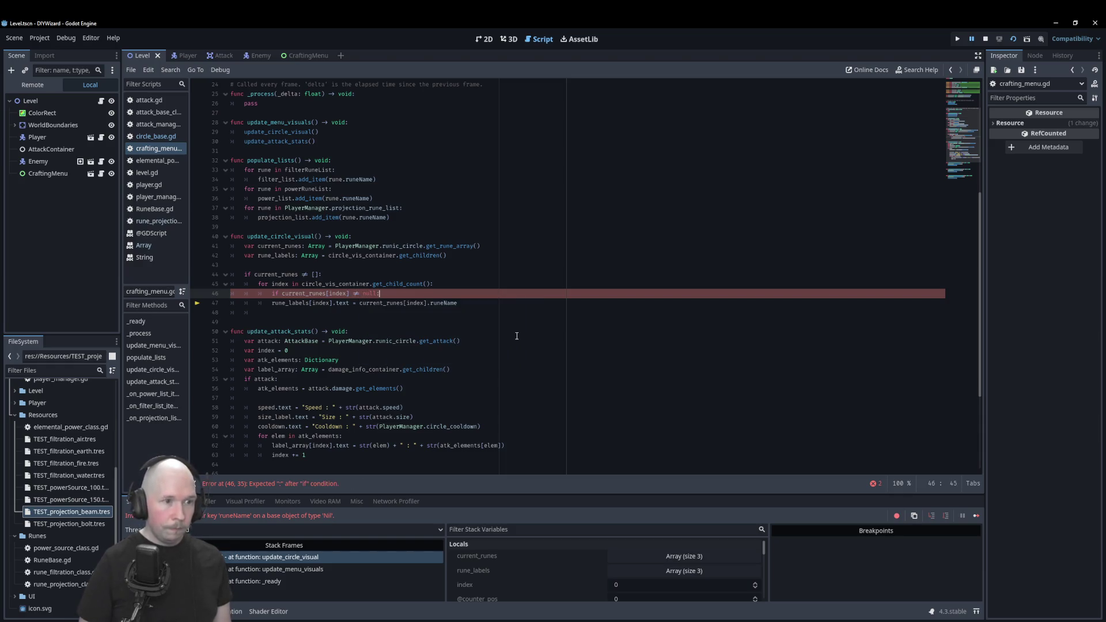
pyautogui.press('Down')
pyautogui.press('Home')
pyautogui.press('Tab')
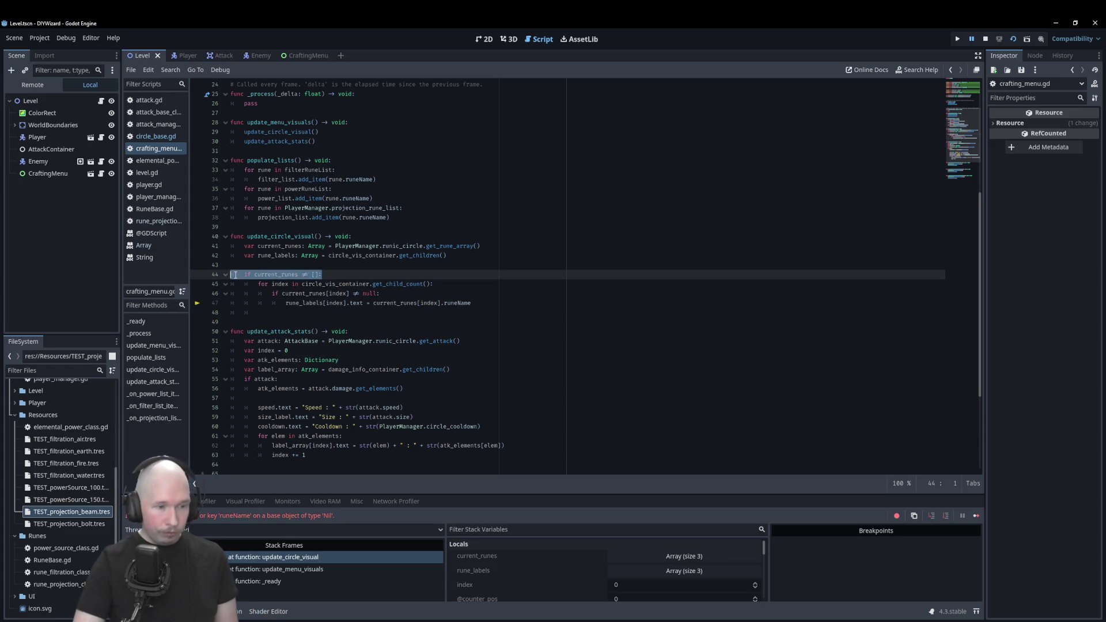
# Remove the 'if current_runes != []:' line, unindent the loop, delete the blank line, and stop the game.
pyautogui.press('BackSpace')
pyautogui.click(259, 284)
pyautogui.press('BackSpace')
pyautogui.click(272, 294)
pyautogui.press('BackSpace')
pyautogui.click(279, 303)
pyautogui.press('BackSpace')
pyautogui.click(241, 275)
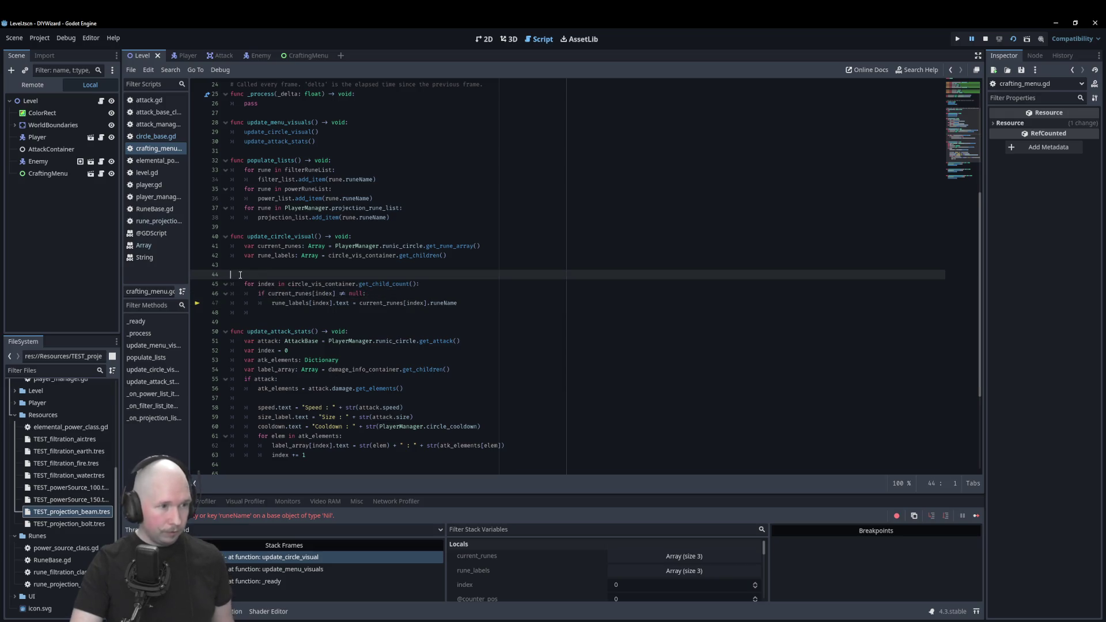
pyautogui.press('BackSpace')
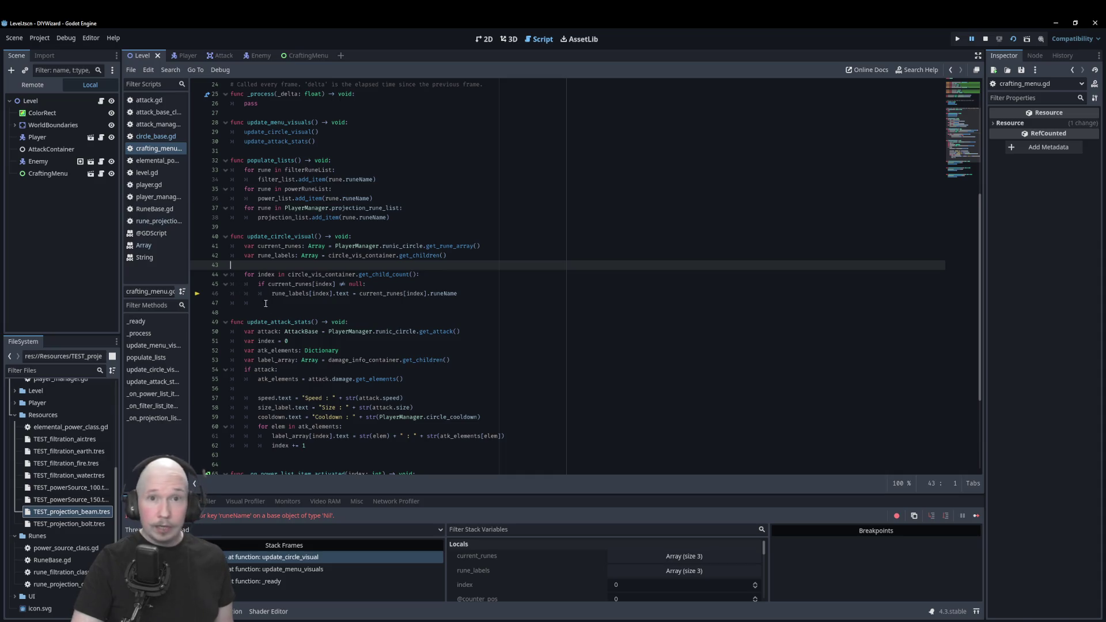
pyautogui.press('F8')
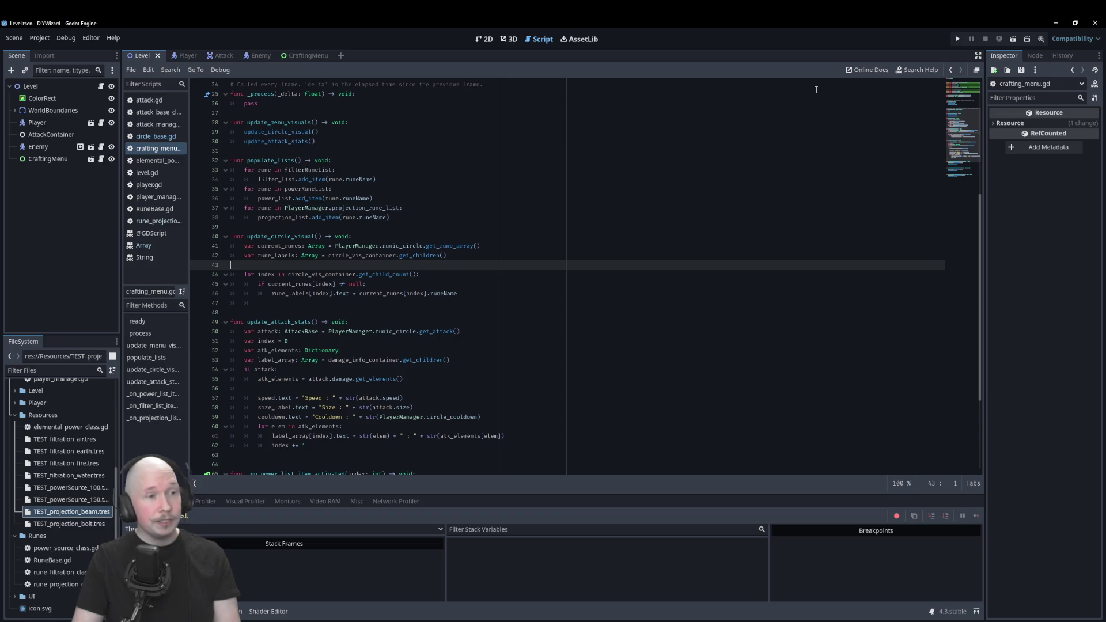
# Run the scene and pick Bolt as the projection rune, triggering the circle_base.gd line 31 crash.
pyautogui.press('F6')
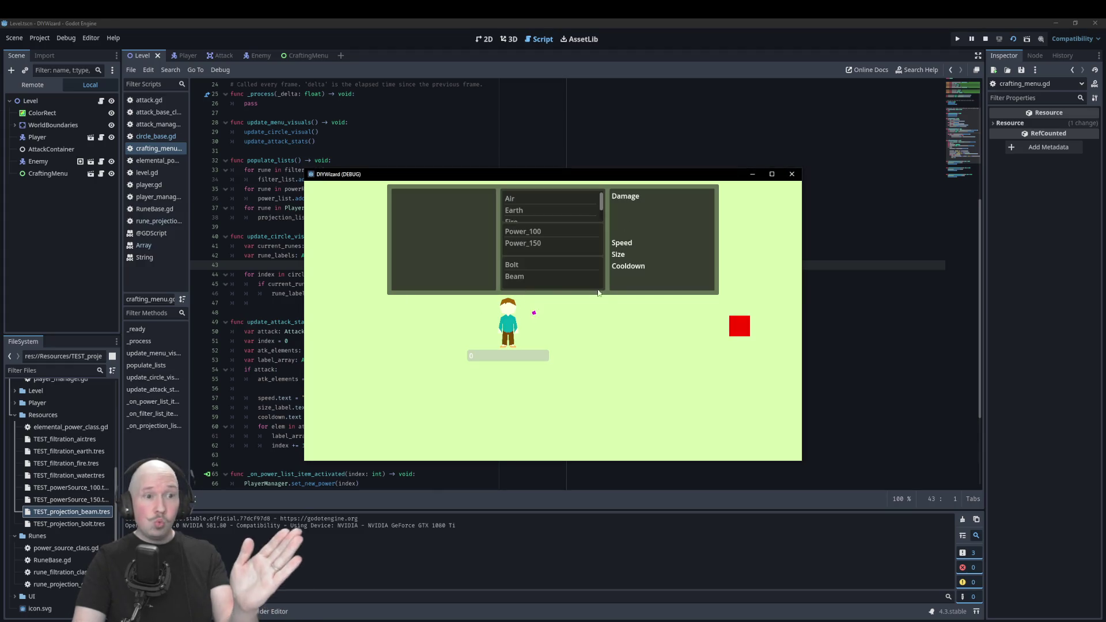
pyautogui.doubleClick(518, 266)
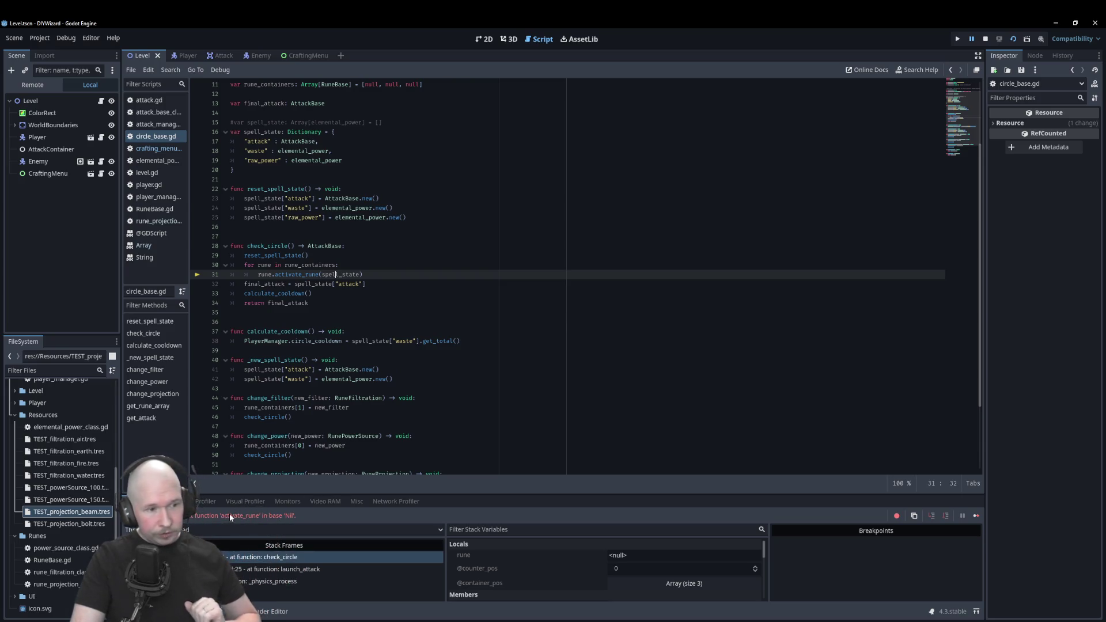
# Guard the activate_rune call with 'if rune != null:', then stop and relaunch the game.
pyautogui.click(352, 264)
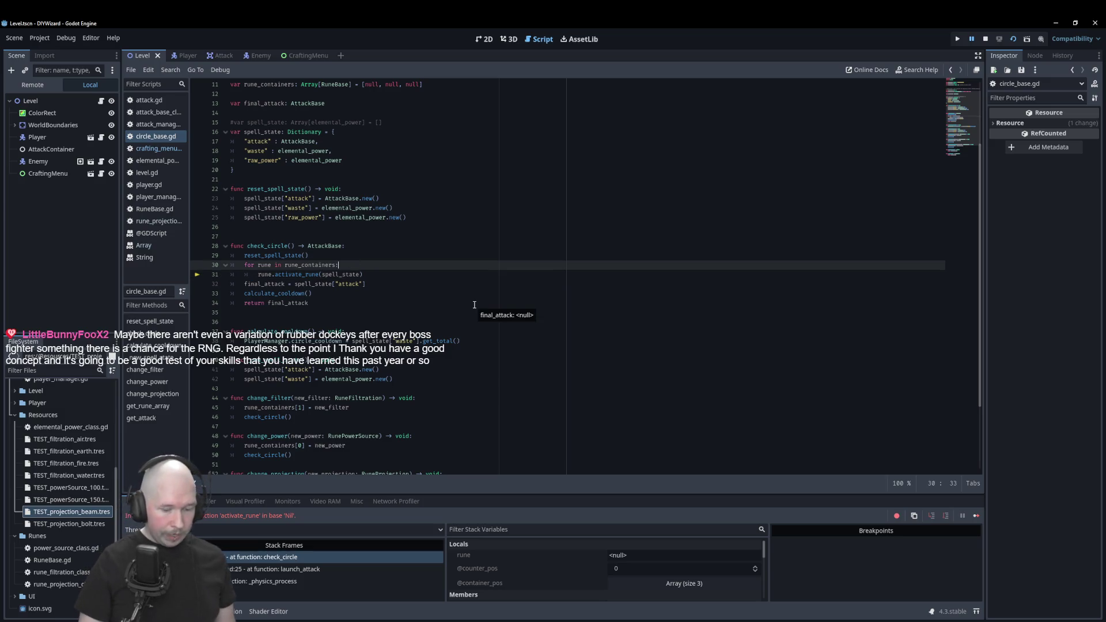
pyautogui.press('Return')
pyautogui.write('if ')
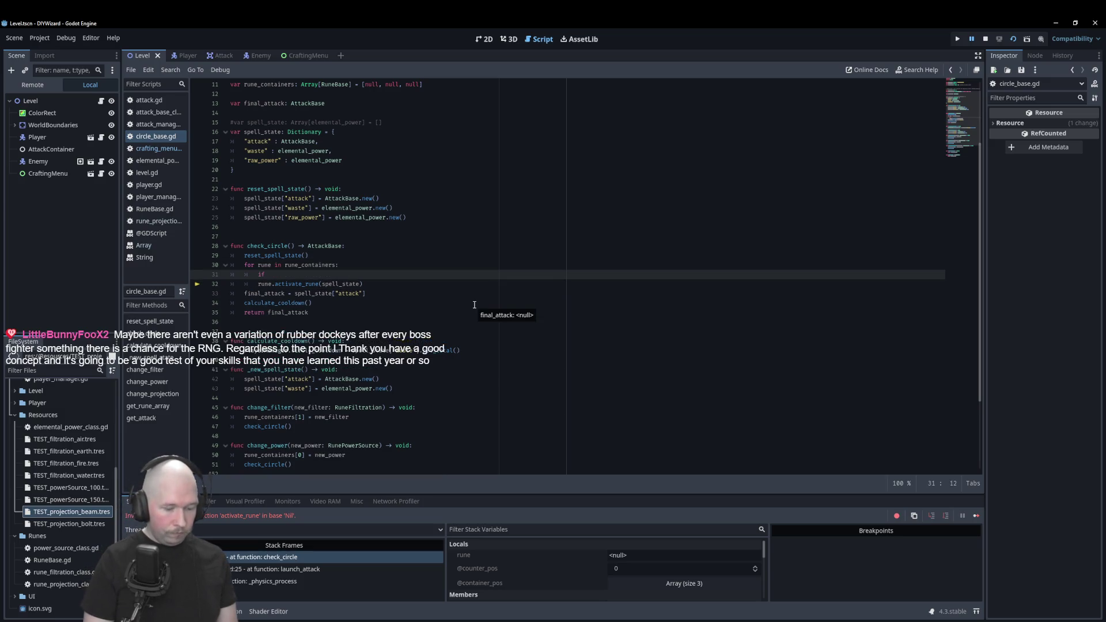
pyautogui.write('rune != null:')
pyautogui.press('Down')
pyautogui.press('Home')
pyautogui.press('Tab')
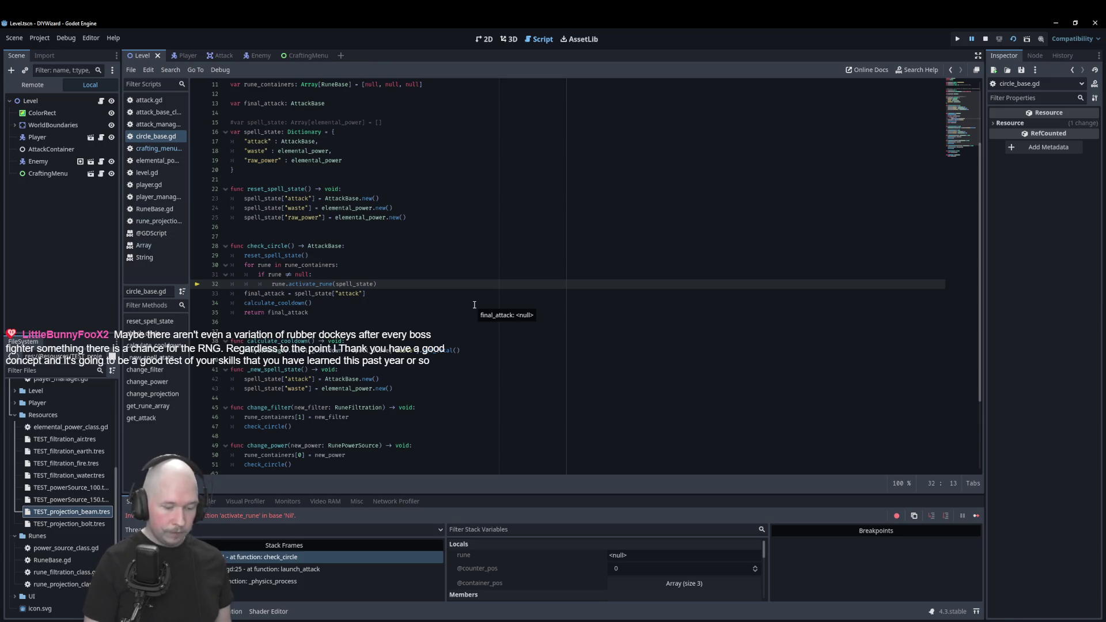
pyautogui.press('F8')
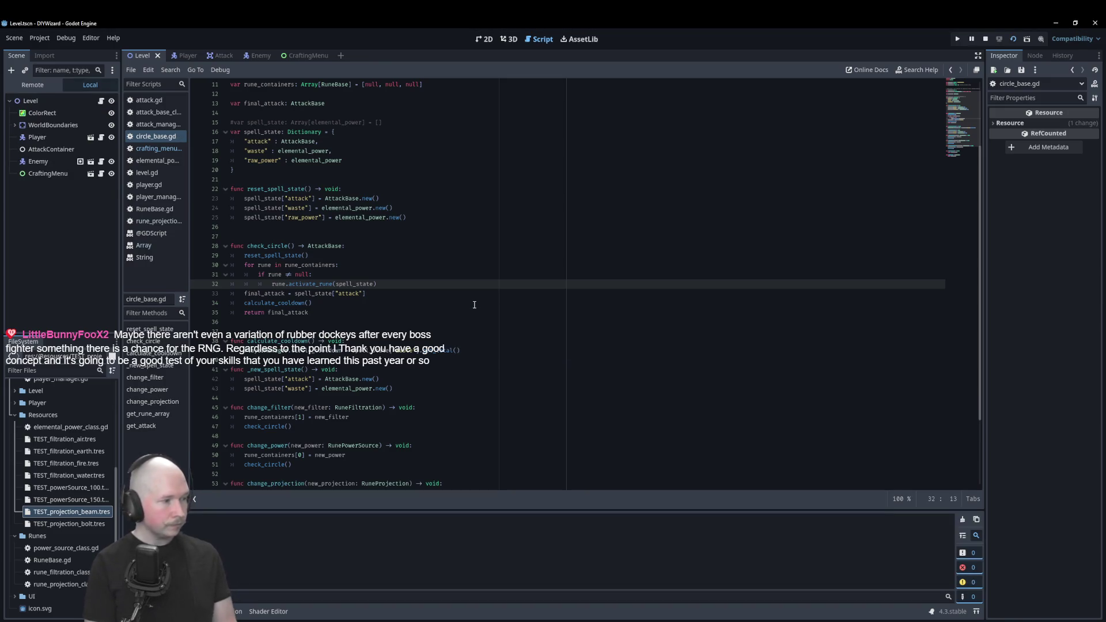
pyautogui.press('F5')
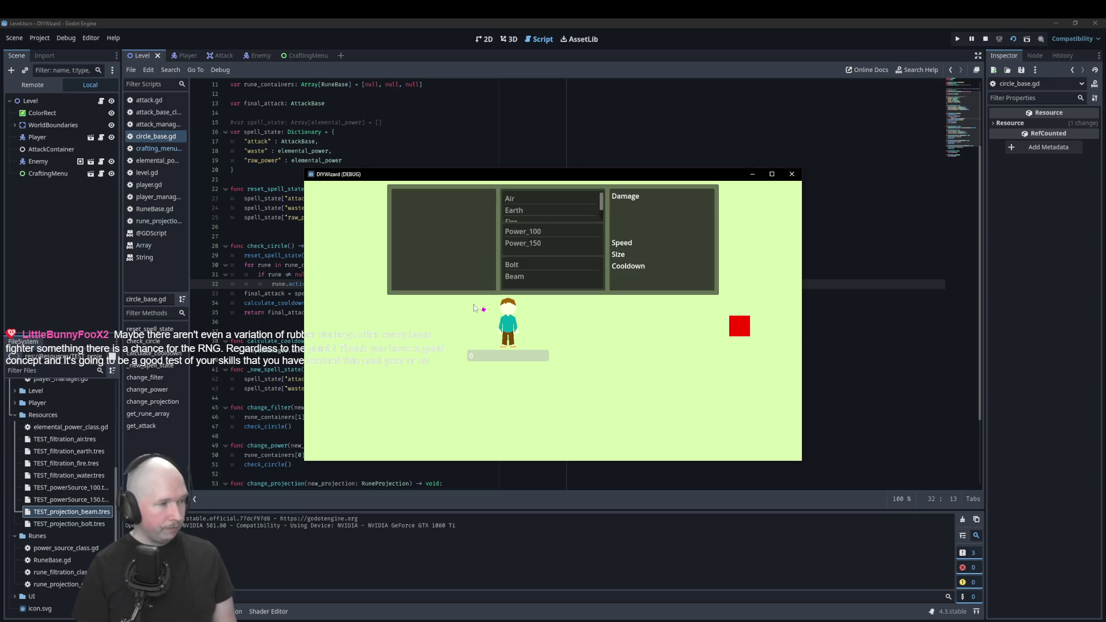
# Fire spells built from Bolt, Power_100 and Air, then Beam, Power_150 and Bolt, and close the game.
pyautogui.click(624, 325)
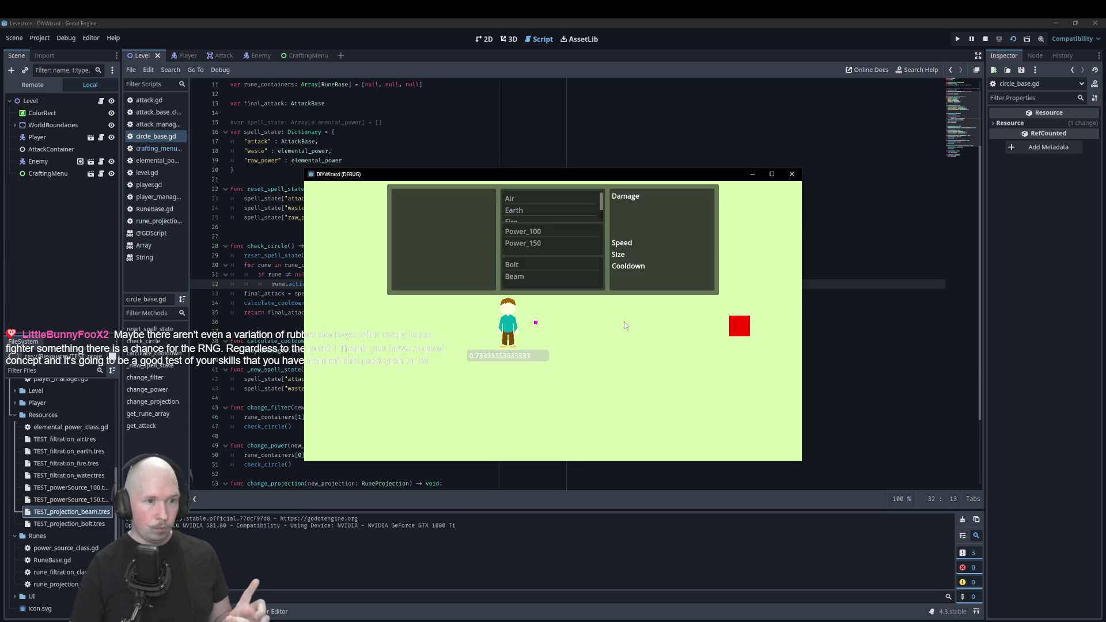
pyautogui.click(538, 264)
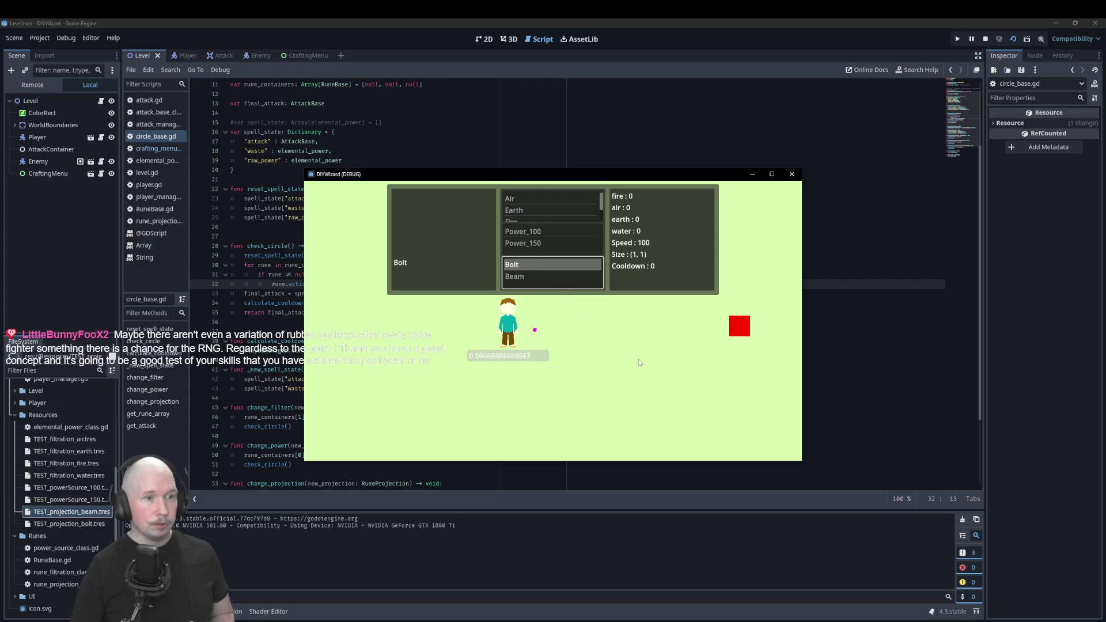
pyautogui.click(561, 232)
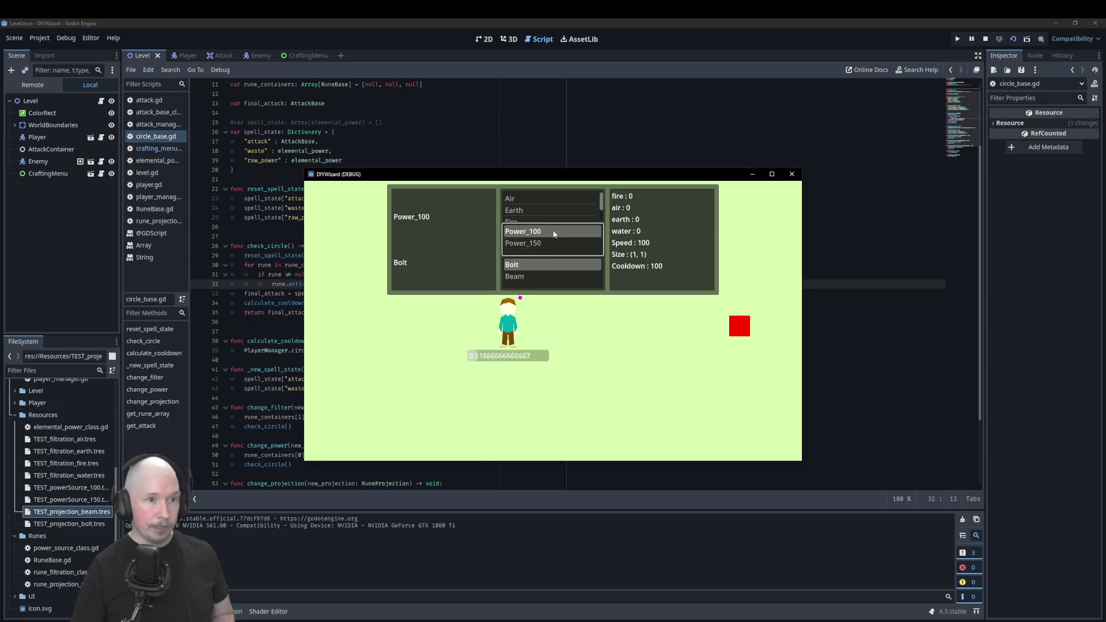
pyautogui.click(540, 198)
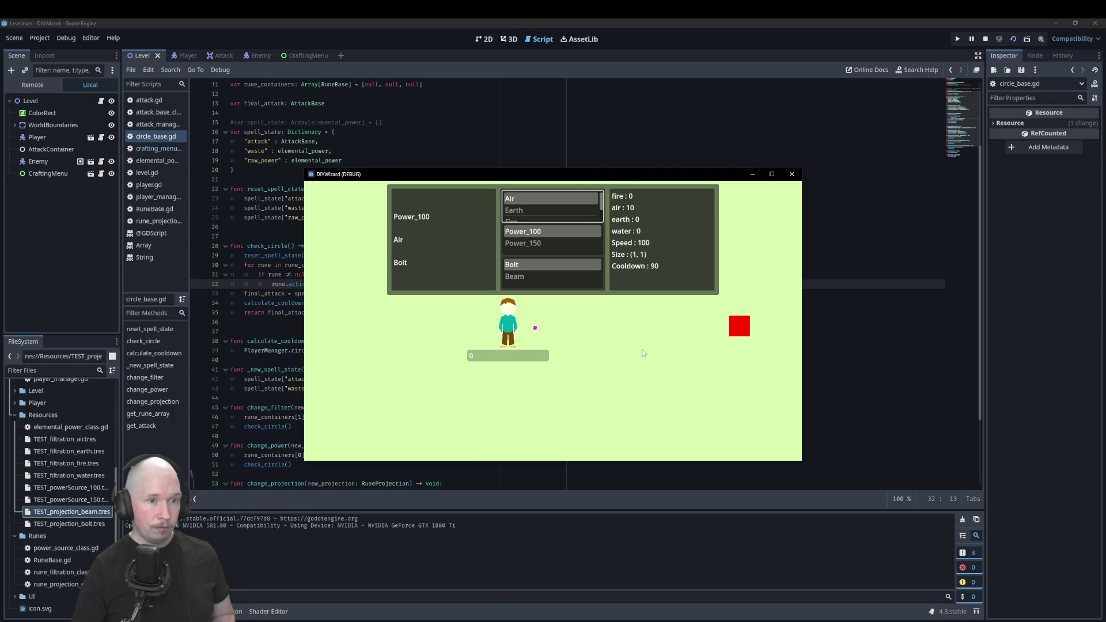
pyautogui.click(517, 277)
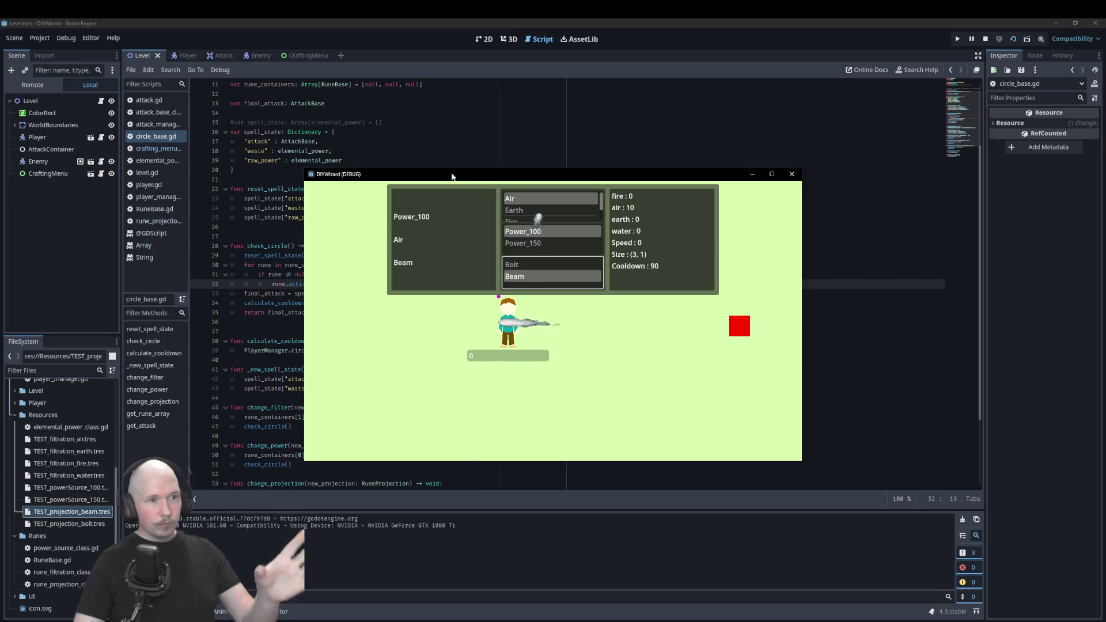
pyautogui.click(538, 245)
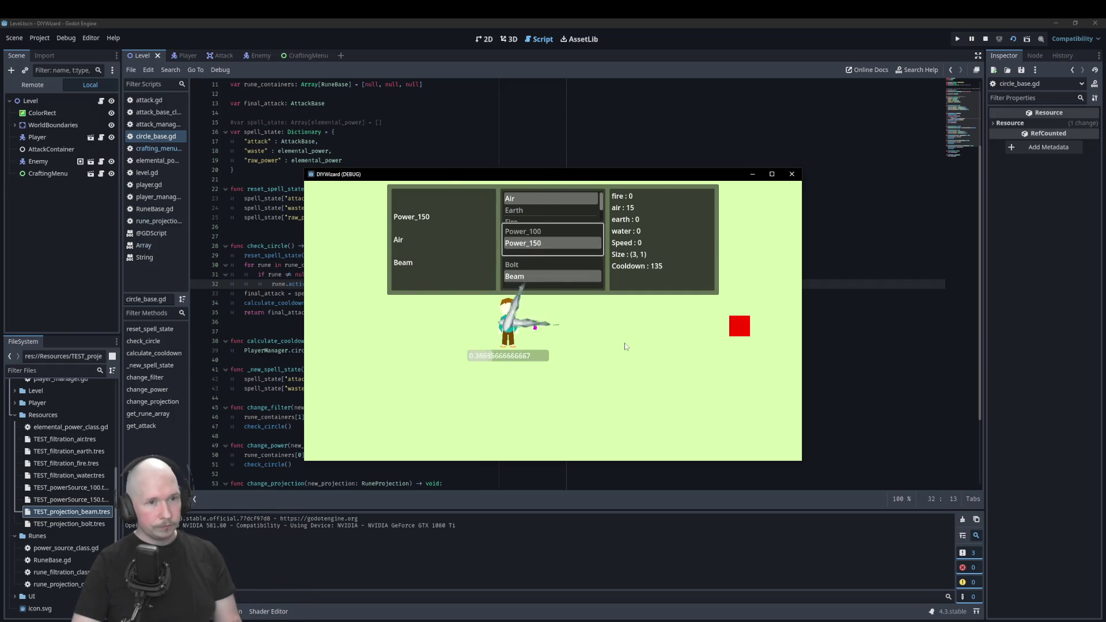
pyautogui.click(553, 264)
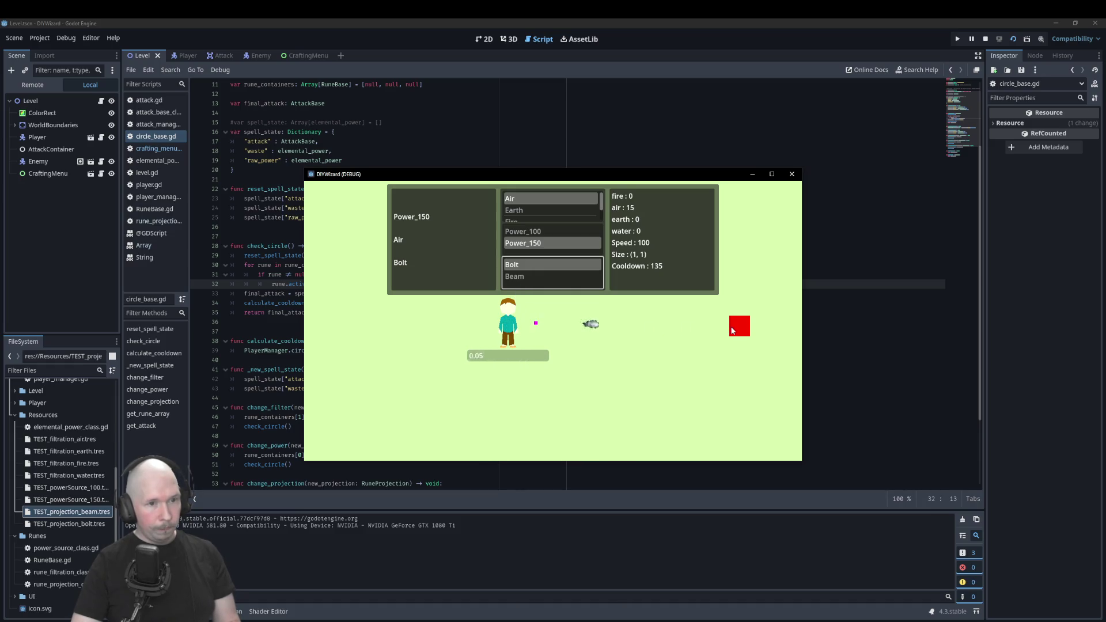
pyautogui.click(792, 174)
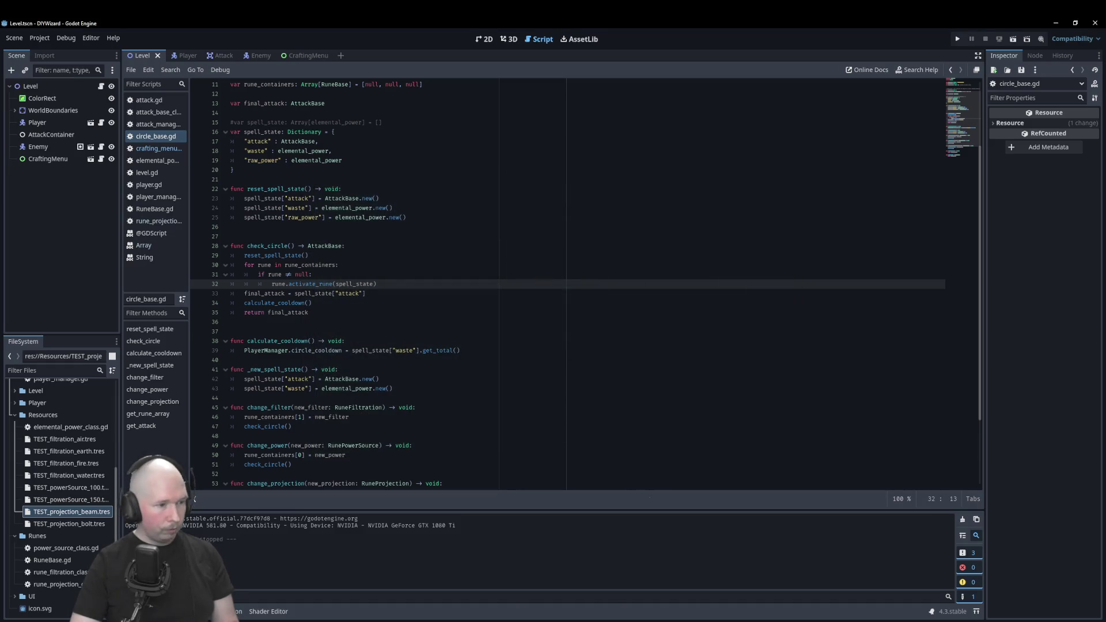
# Set TEST_projection_bolt.tres Attack Speed to 200 and relaunch the game.
pyautogui.click(65, 522)
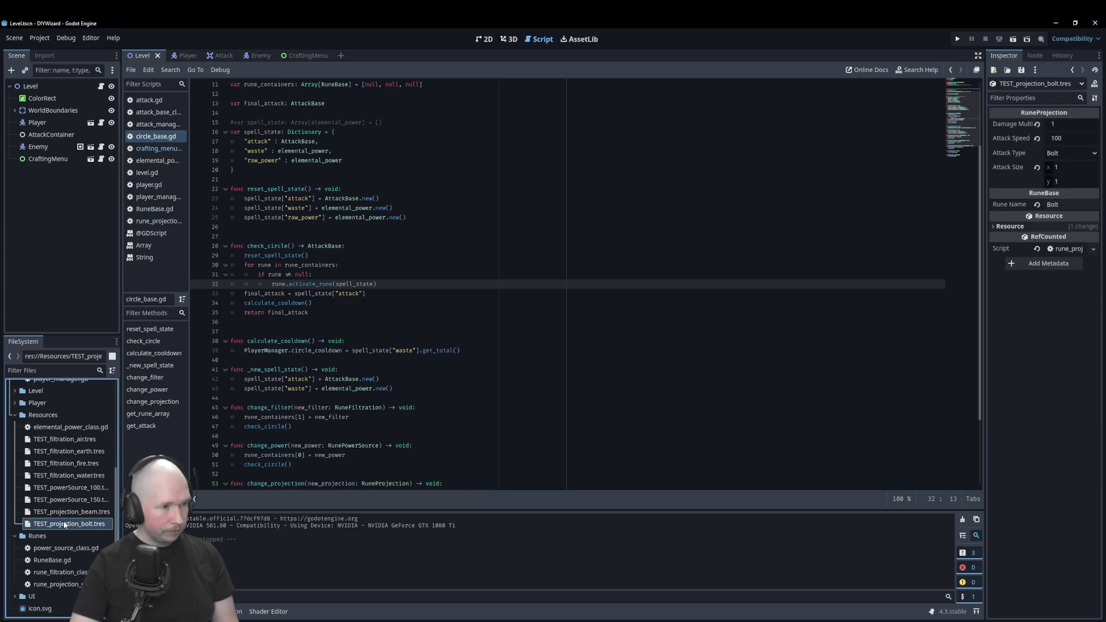
pyautogui.click(1054, 139)
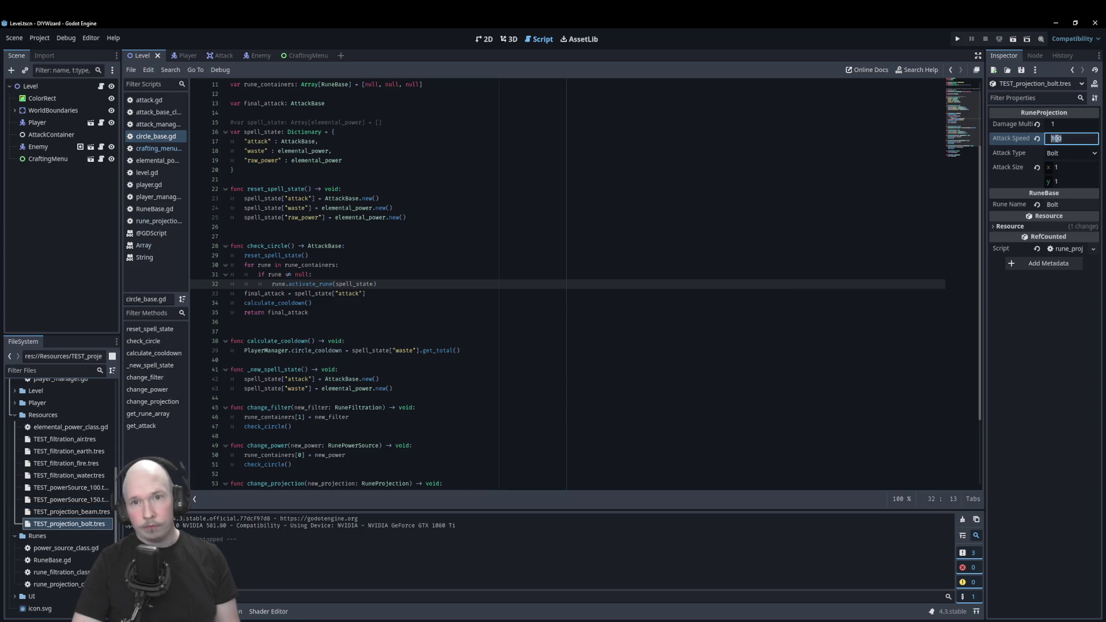
pyautogui.write('200')
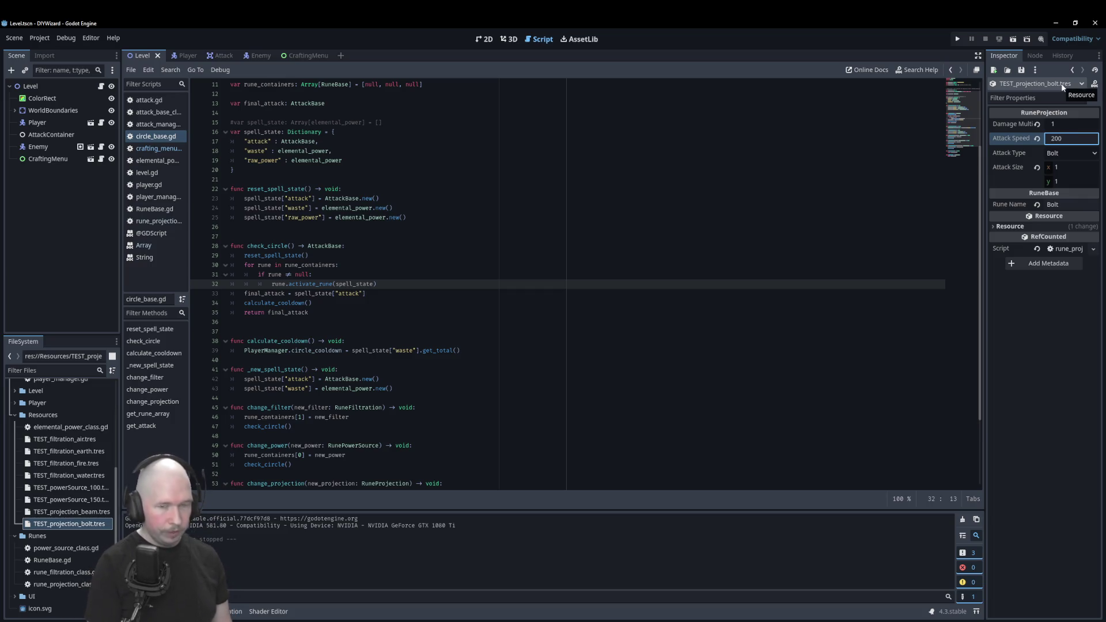
pyautogui.click(632, 271)
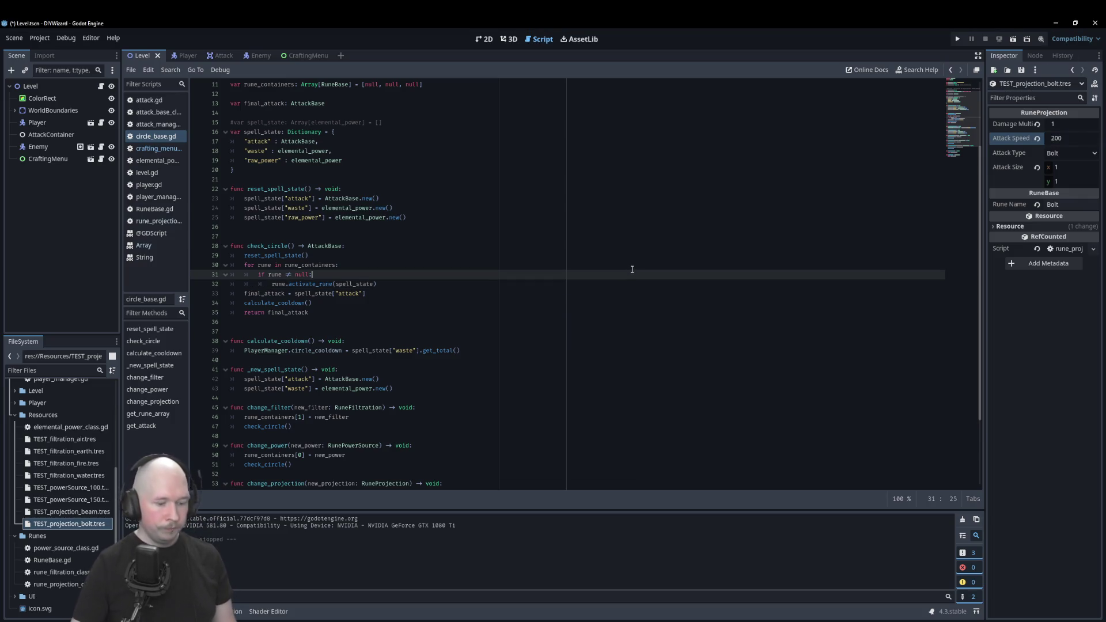
pyautogui.press('F5')
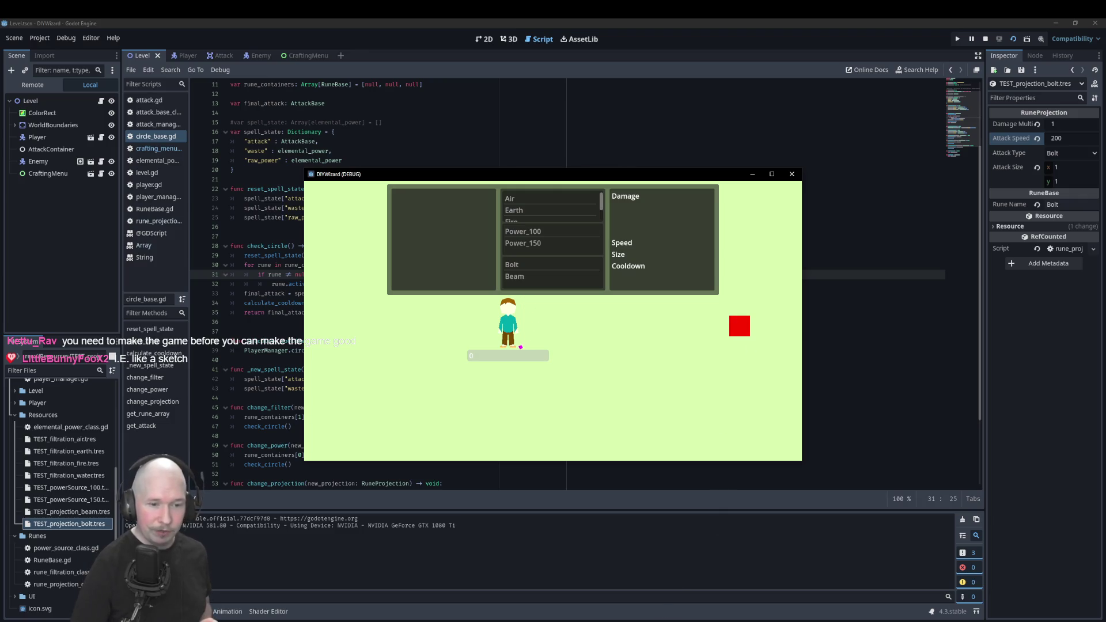
# Leave the running DIYWizard game and switch over to the Krita goals sketch.
pyautogui.hotkey('alt', 'Tab')
# Hide Paint Layer 17, toggle Paint Layer 1 on and off, and show Paint Layer 2's Power/Filter/Projection diagram.
pyautogui.scroll(-1, 56, 437)
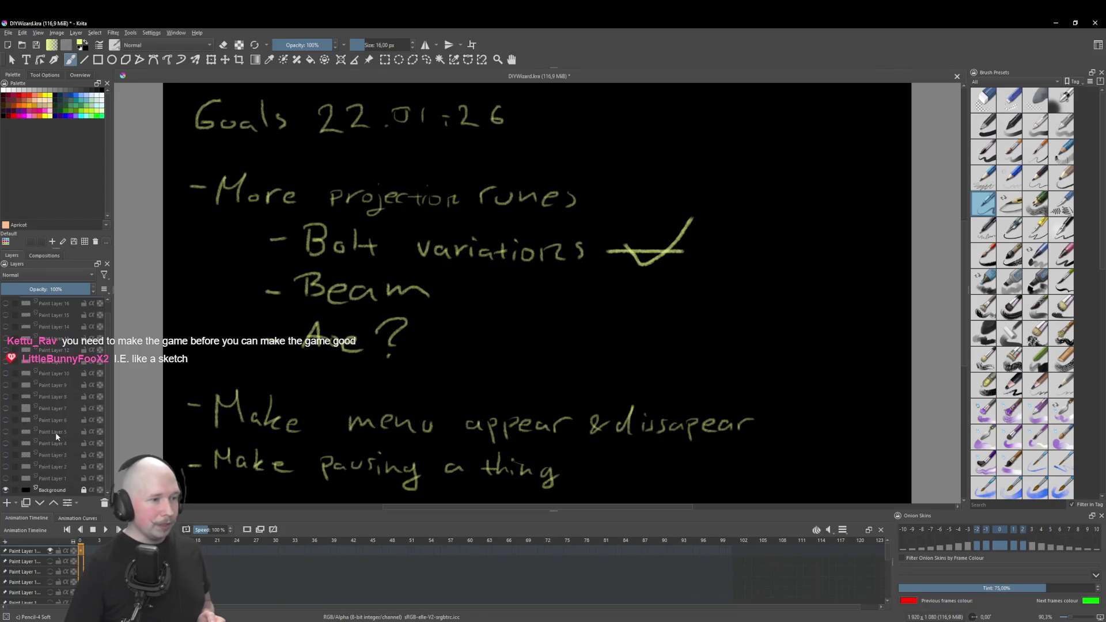
pyautogui.click(54, 479)
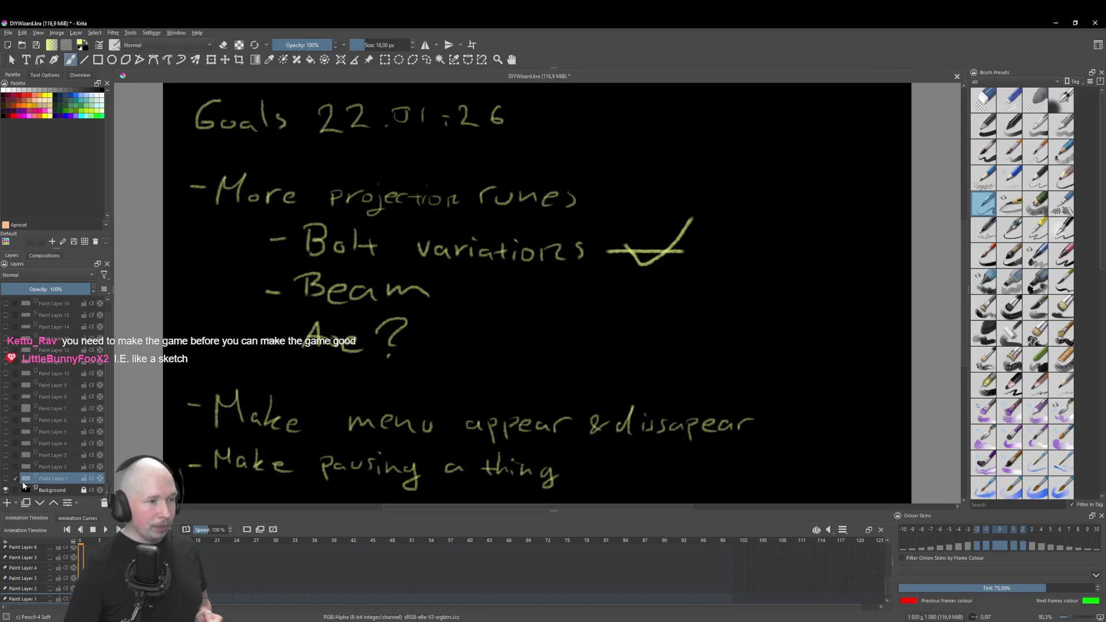
pyautogui.scroll(1, 8, 474)
pyautogui.click(6, 304)
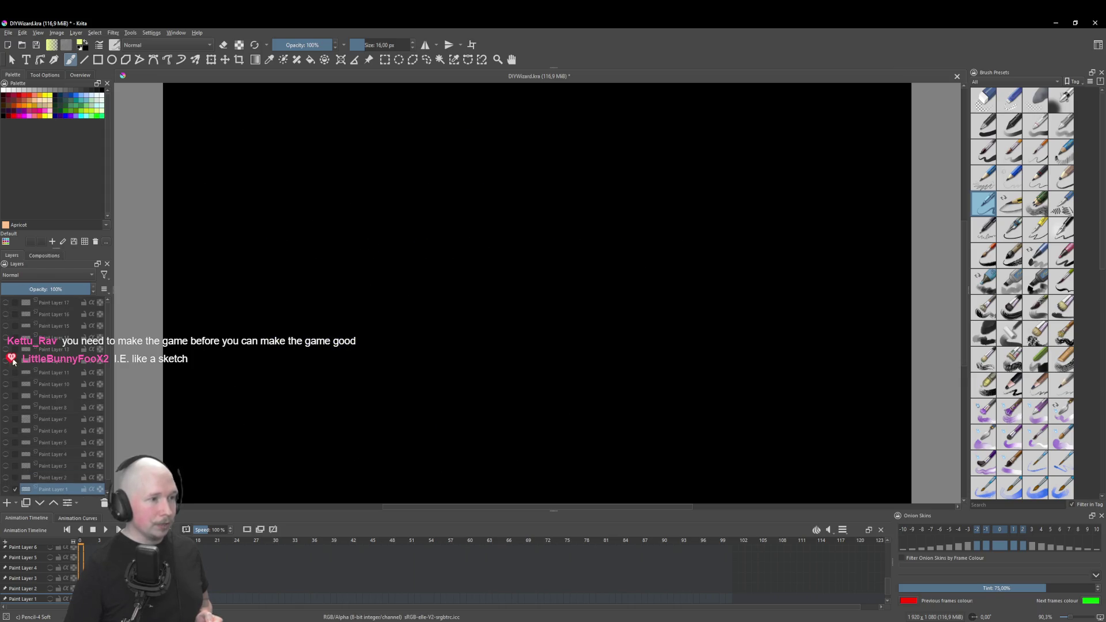
pyautogui.scroll(-1, 7, 403)
pyautogui.click(6, 479)
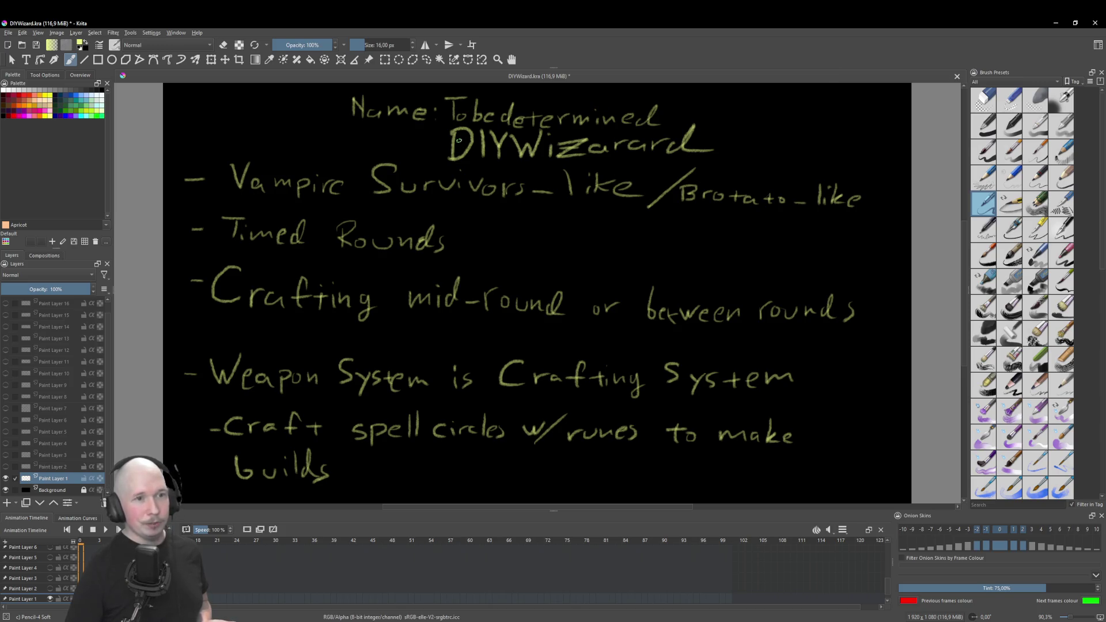
pyautogui.click(6, 479)
pyautogui.click(5, 467)
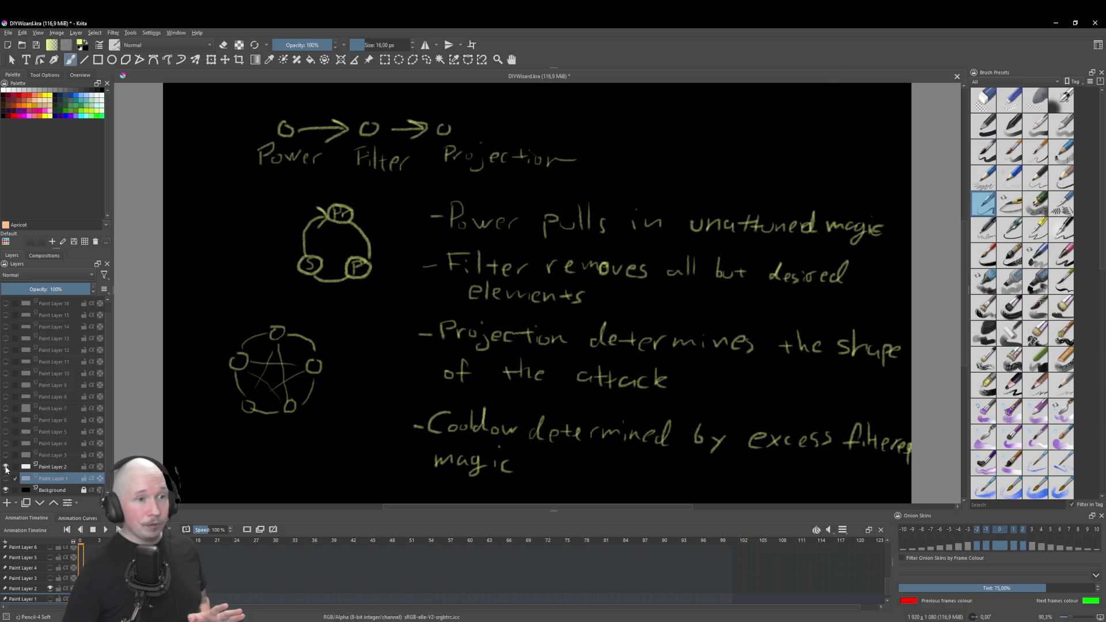